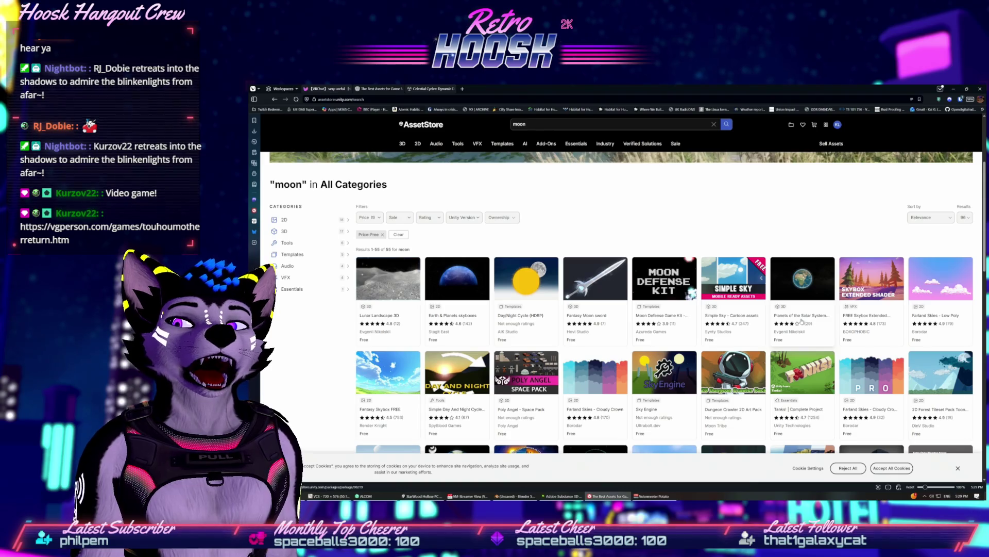
Filter the free moon search results to 3D and open the Planets of the Solar System 3D page
scroll(801, 322, down, 1)
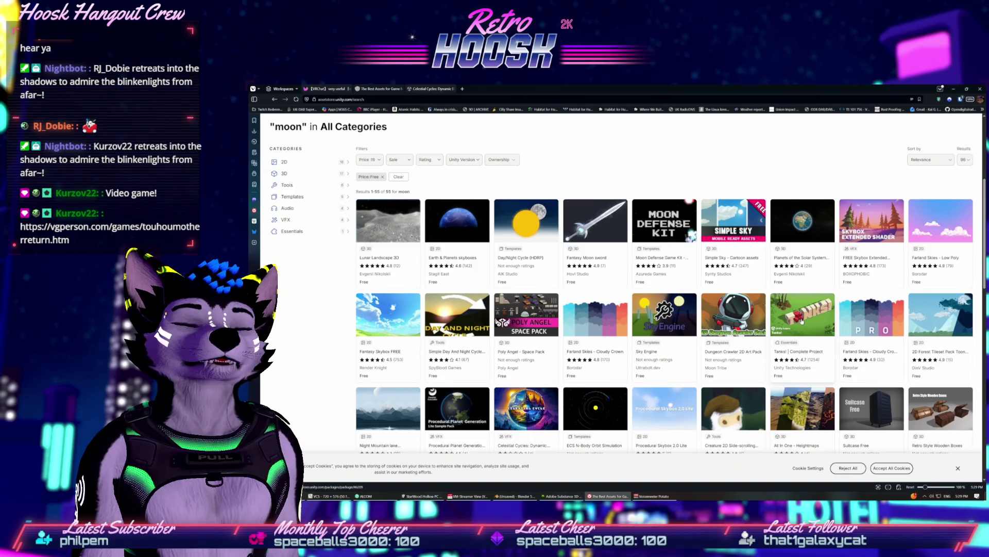
scroll(802, 321, down, 2)
scroll(802, 321, down, 2)
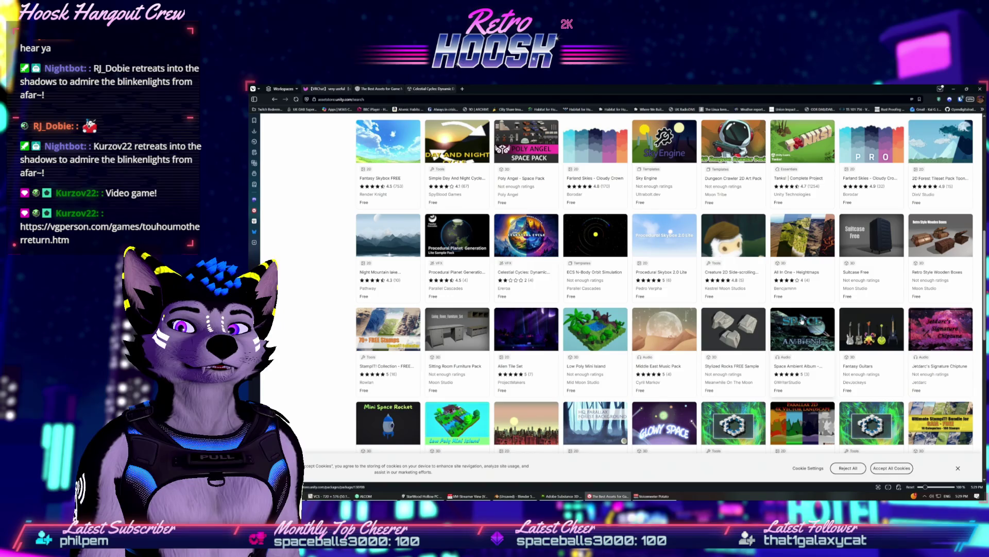
scroll(802, 322, down, 3)
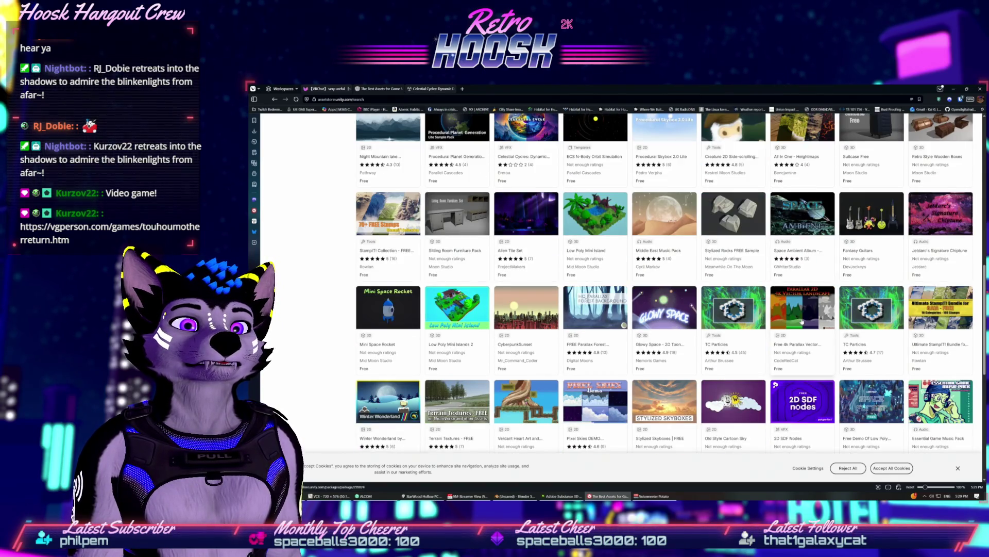
scroll(802, 321, down, 4)
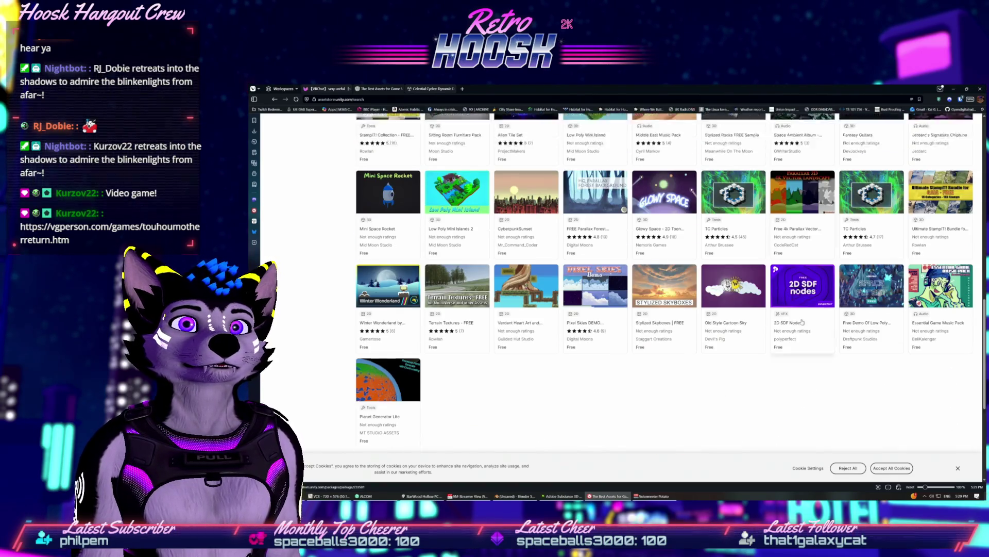
scroll(802, 322, up, 10)
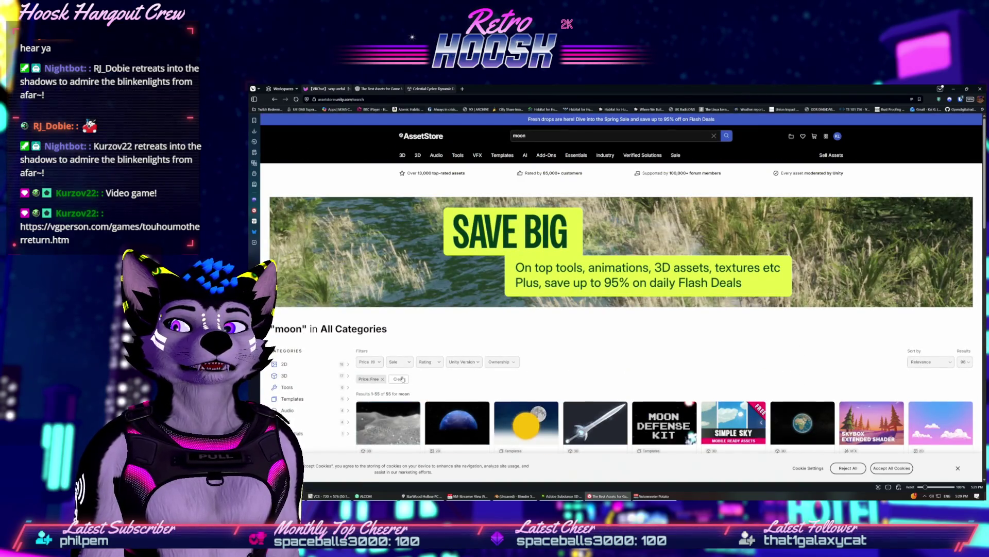
click(319, 376)
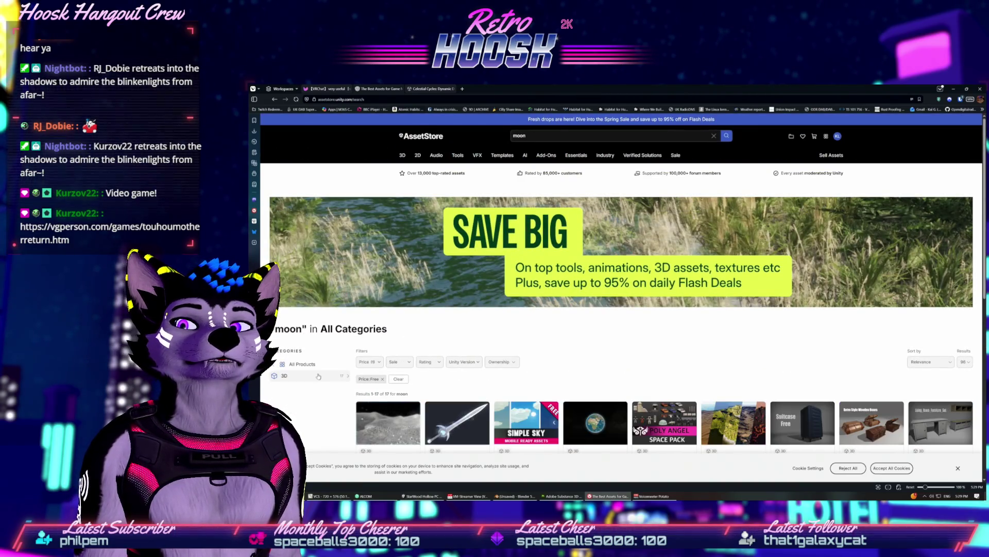
scroll(476, 339, down, 2)
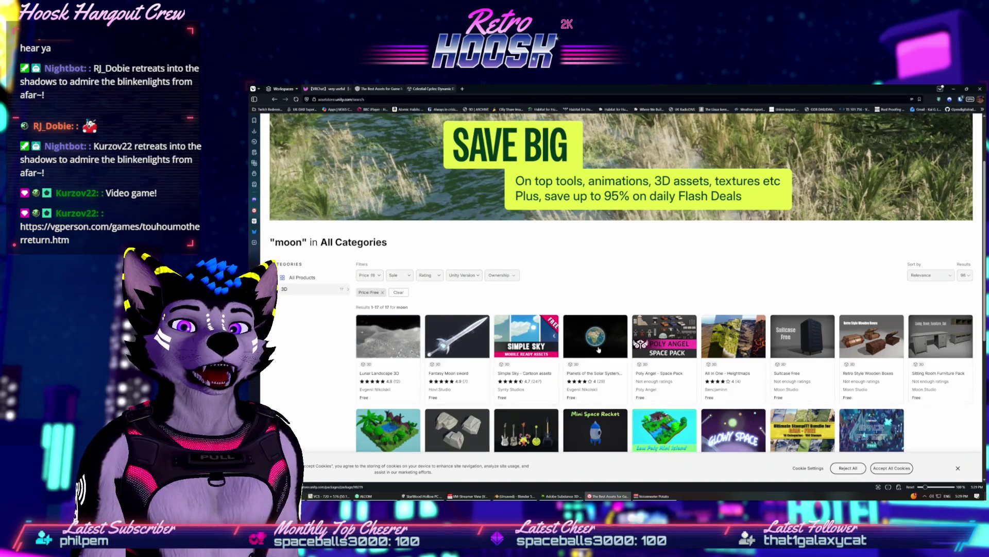
click(633, 351)
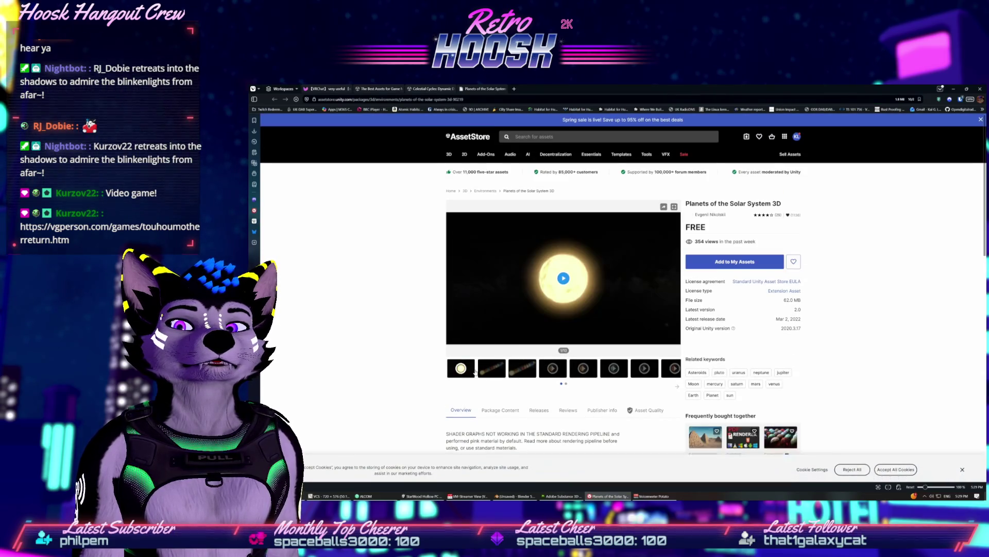
Browse the planets pack's preview images in the gallery
click(505, 369)
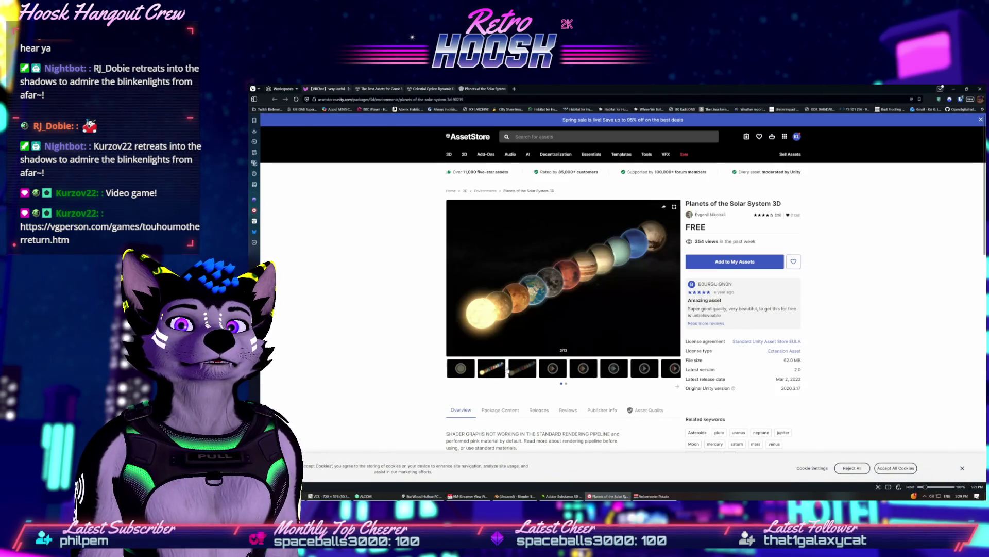
click(518, 368)
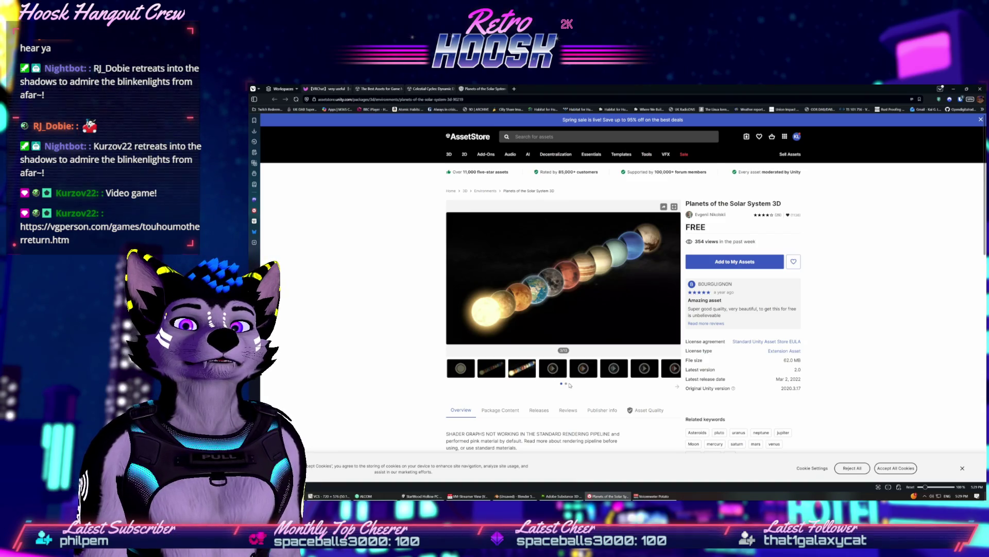
click(565, 385)
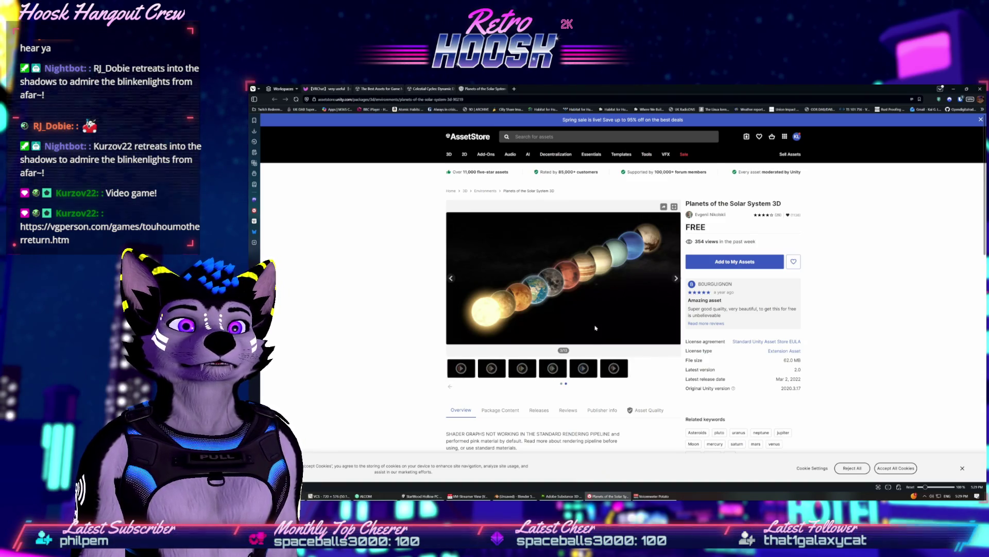
scroll(567, 335, down, 2)
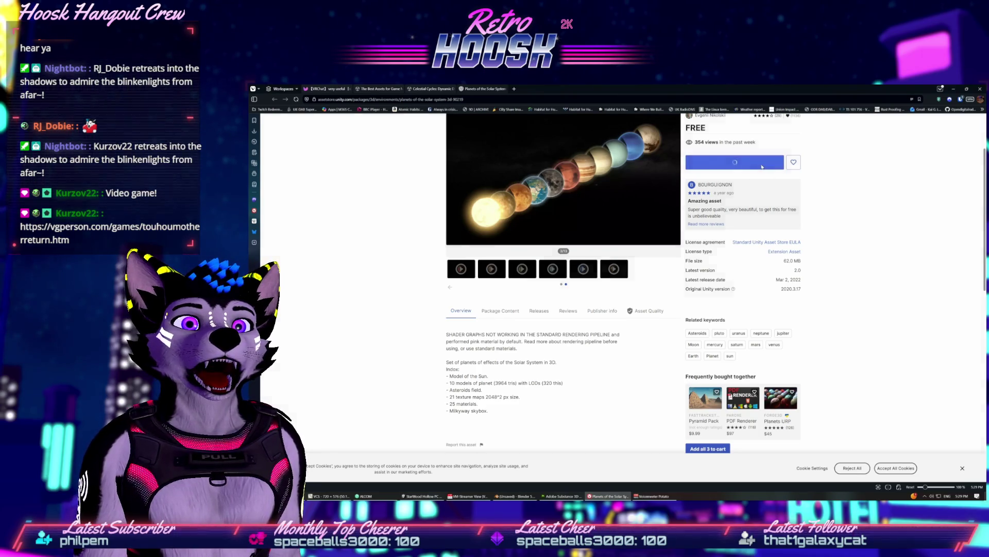
Add the free pack to My Assets, accept the terms, and return to Unity
click(763, 163)
click(664, 329)
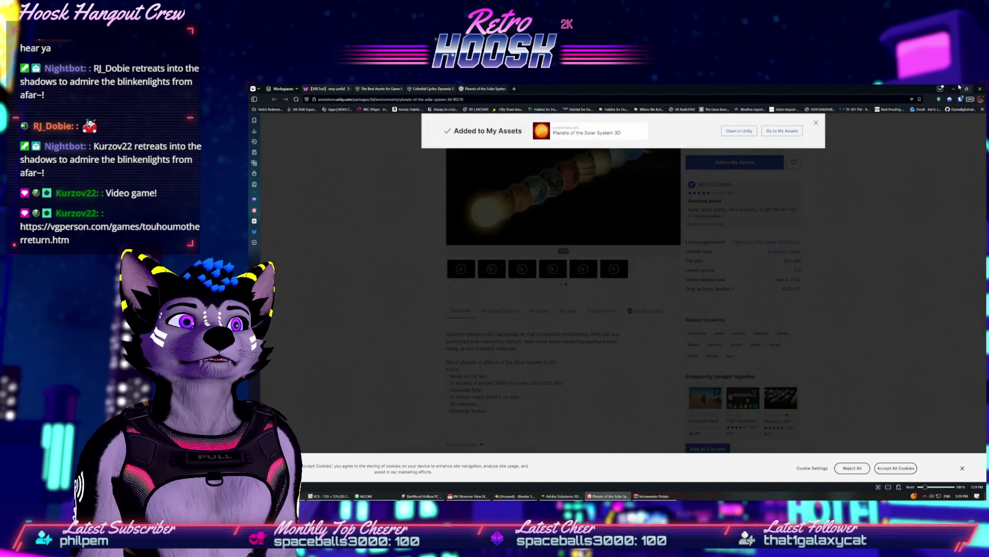
click(965, 87)
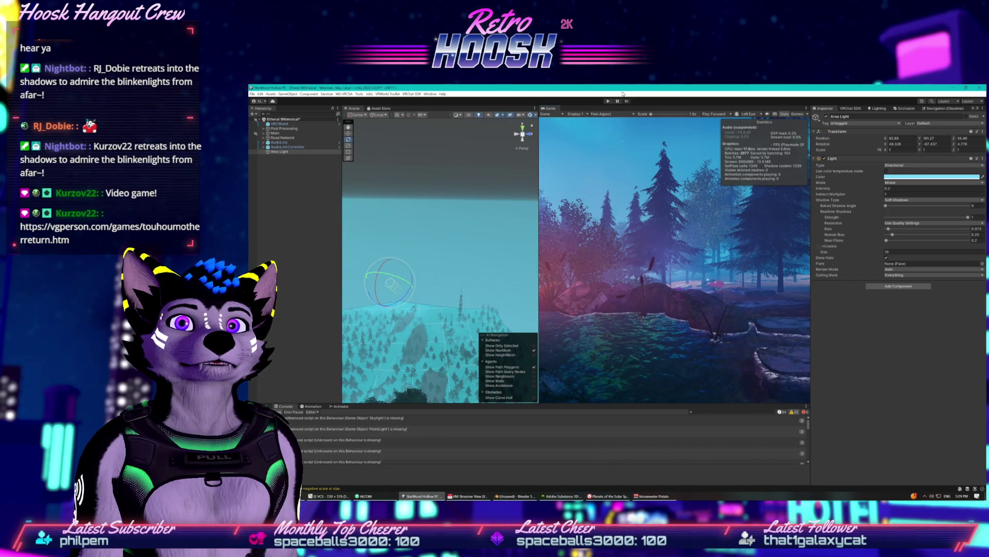
Show My Assets in Package Manager, select Planets of the Solar System 3D, then close and reopen it
click(272, 101)
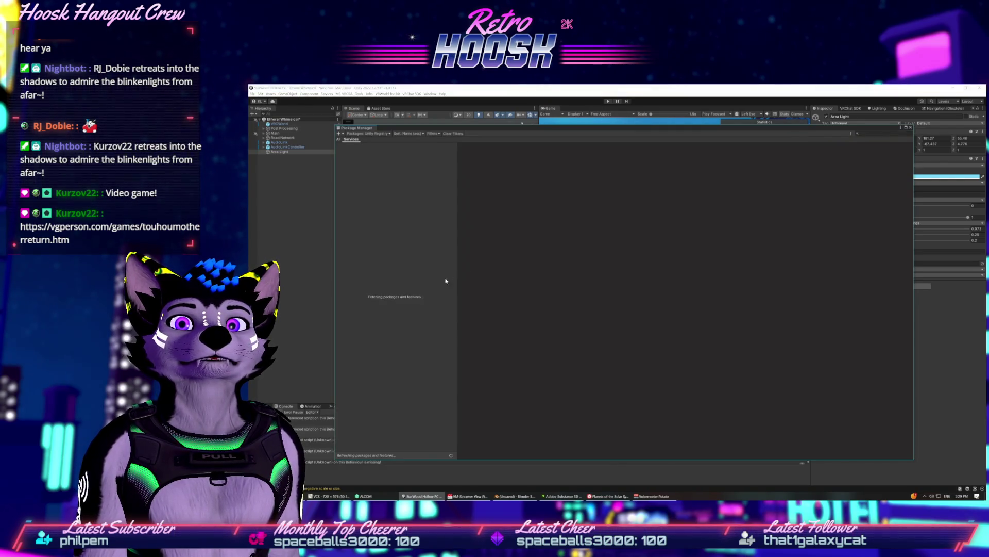
click(363, 134)
click(369, 151)
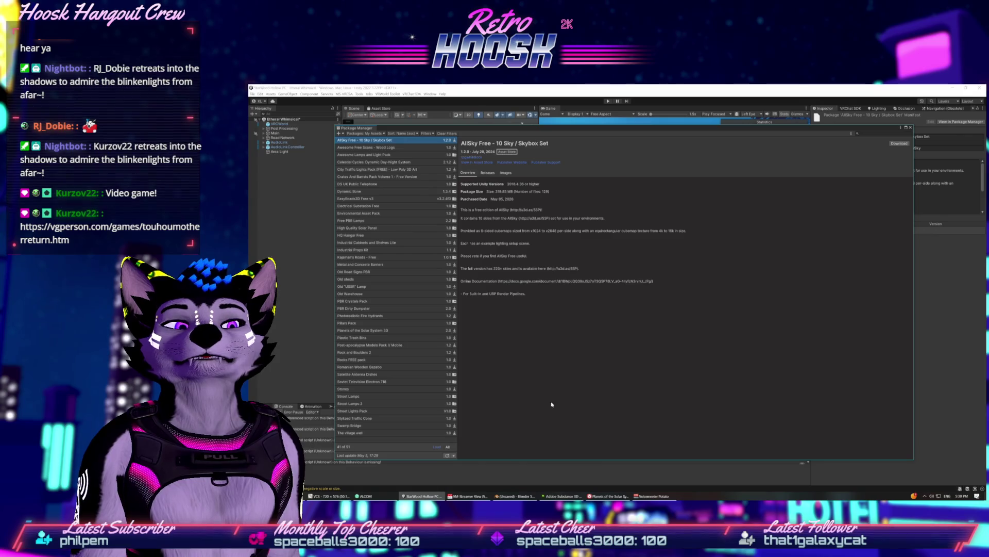
click(374, 353)
key(Up)
key(Up)
key(Up)
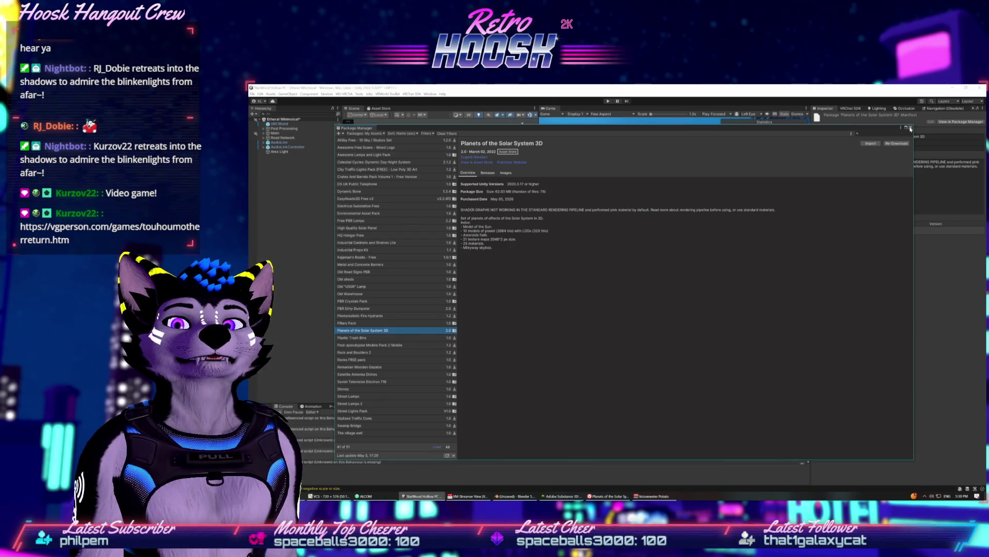
click(910, 128)
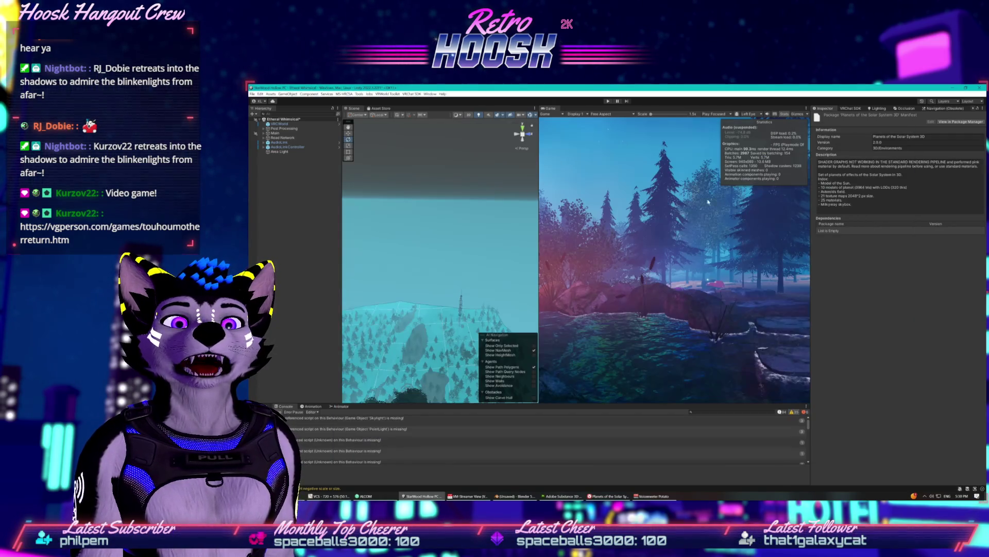
click(271, 102)
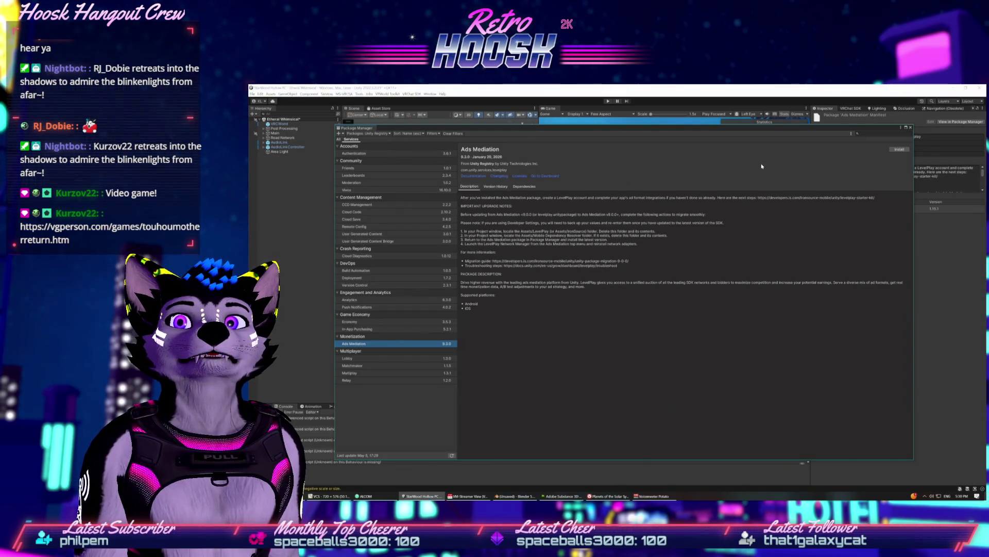
Switch the Package Manager's Packages list to My Assets
click(364, 134)
click(364, 154)
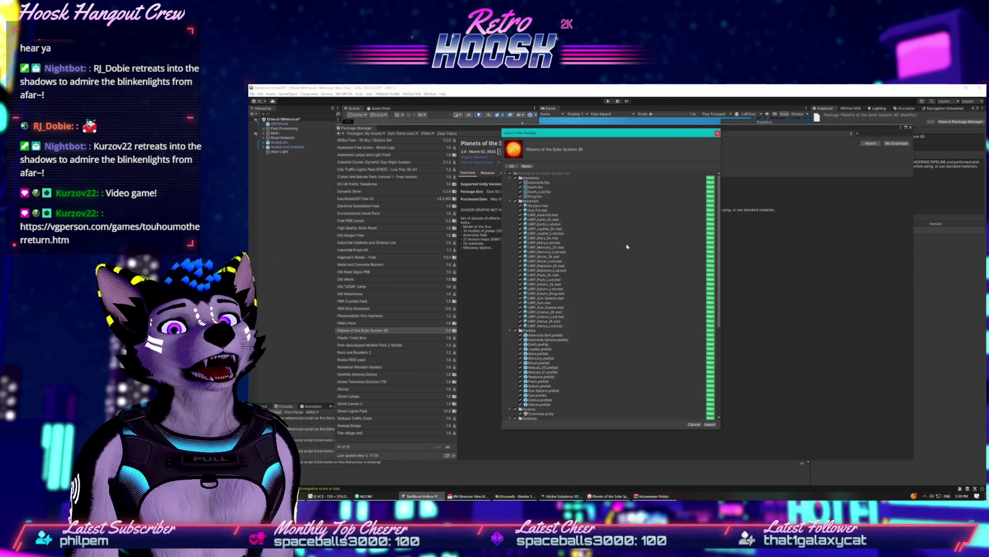
Import the Planets of the Solar System 3D files into the project
click(708, 423)
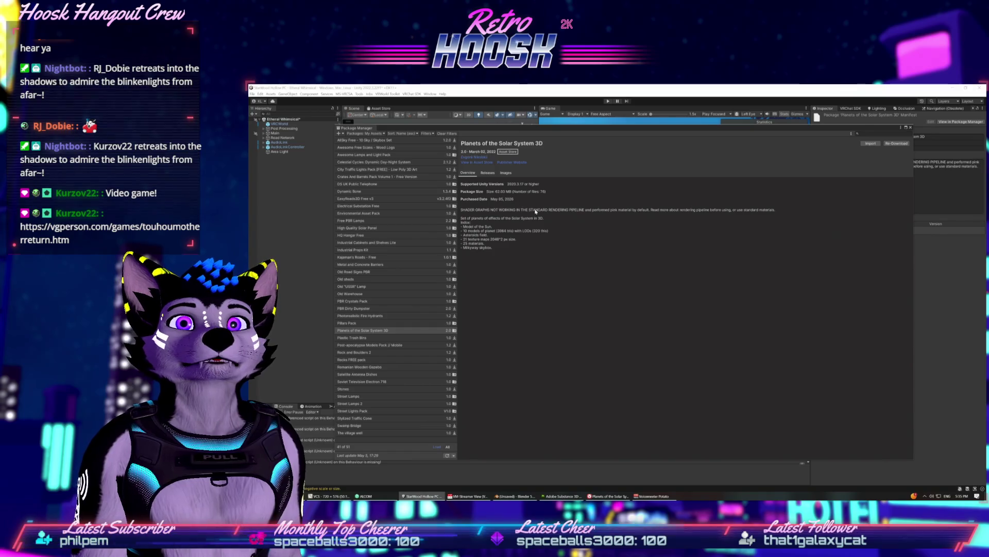
click(488, 173)
click(506, 173)
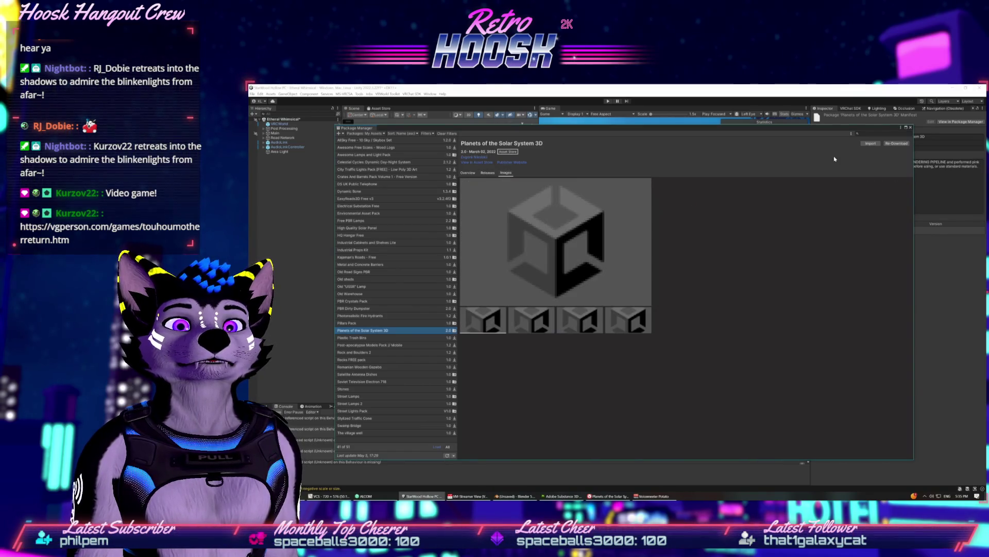
click(910, 128)
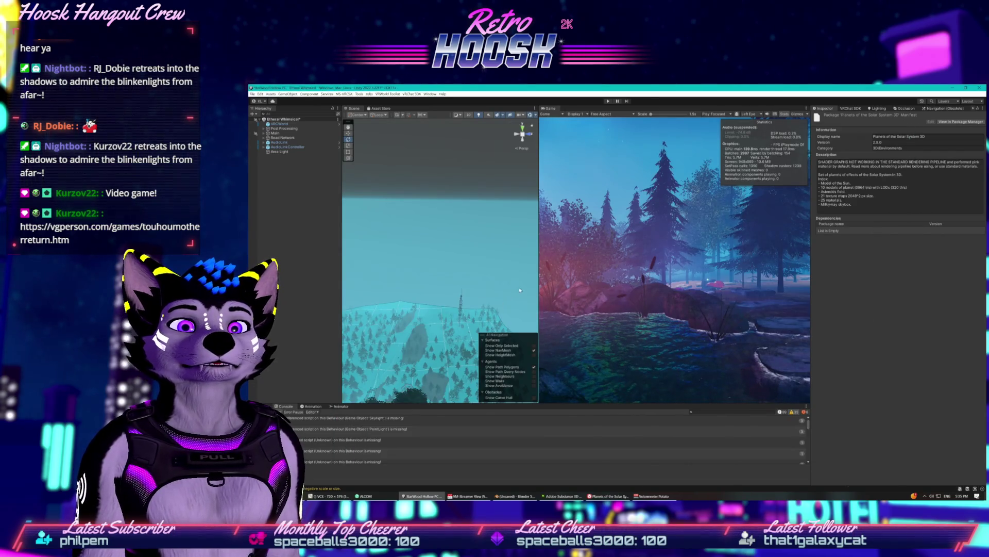
drag(538, 268, 708, 268)
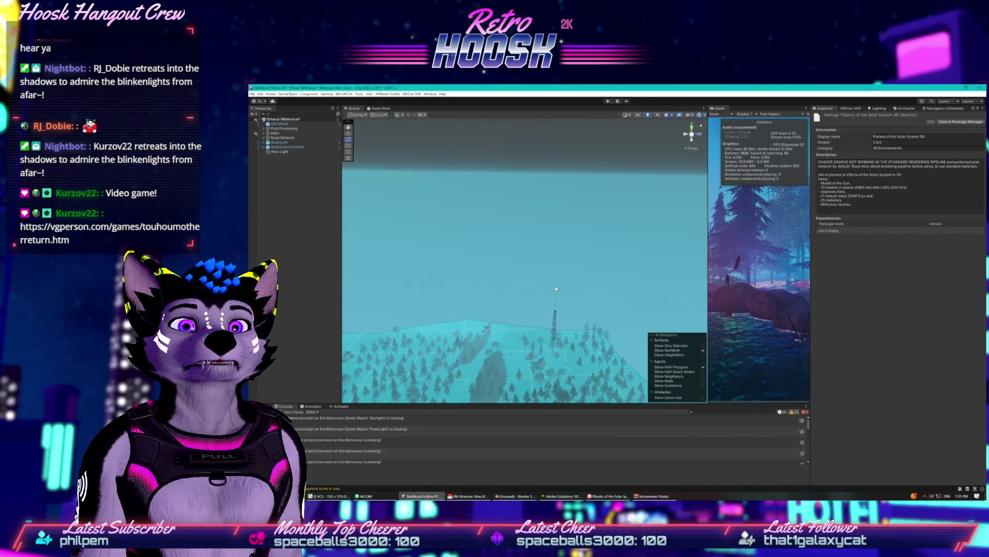
key(ctrl+5)
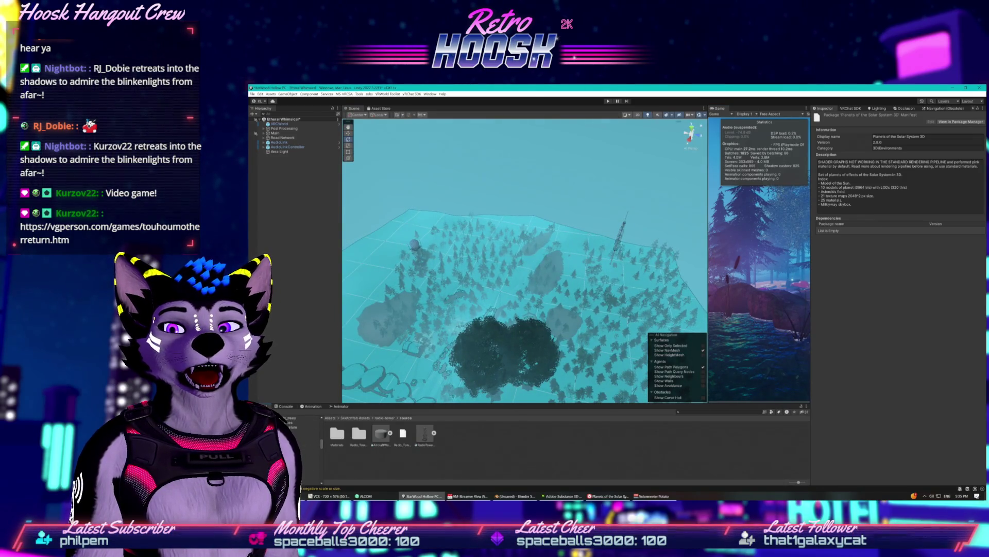
click(312, 446)
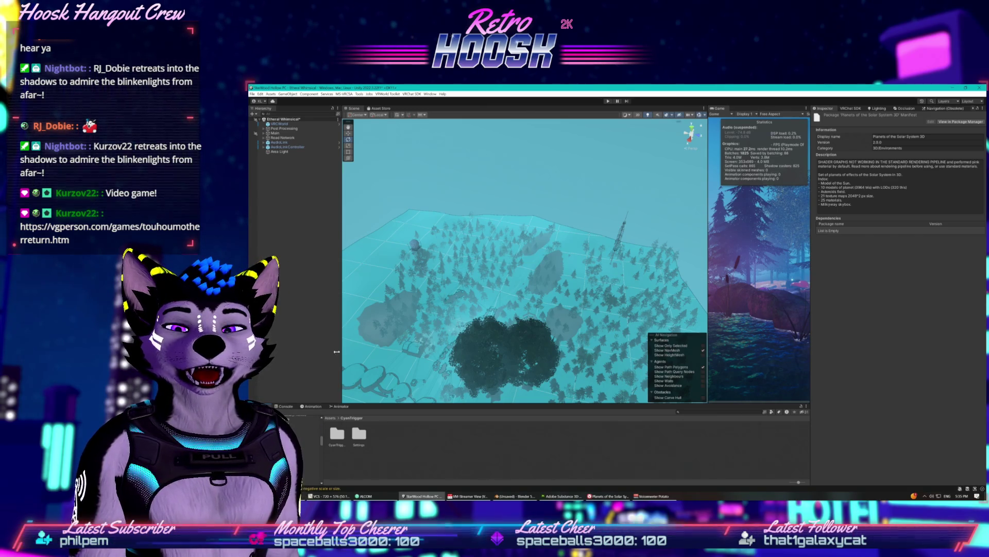
Search the Project for 'pluto', open the pack's Prefabs folder and select the Moon prefab
click(711, 411)
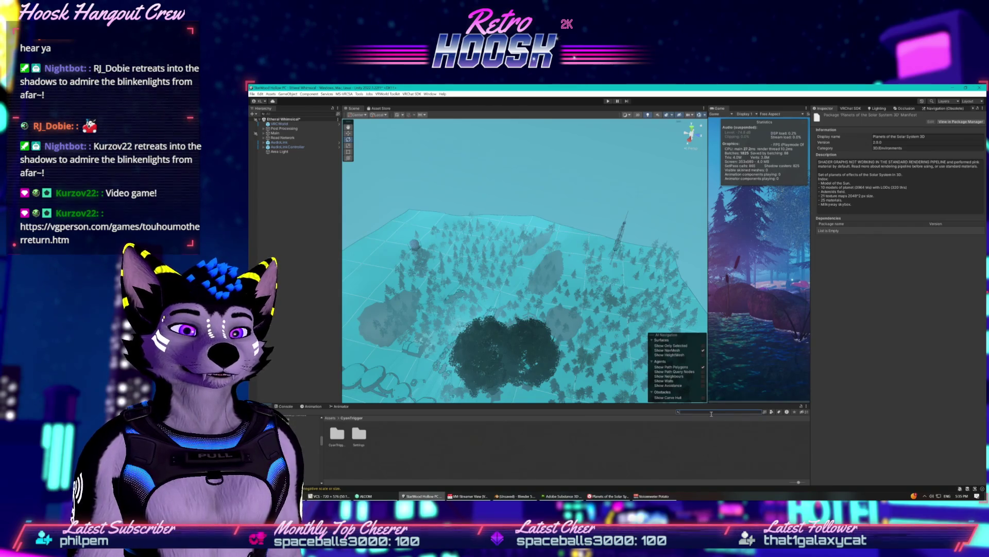
text(pluto)
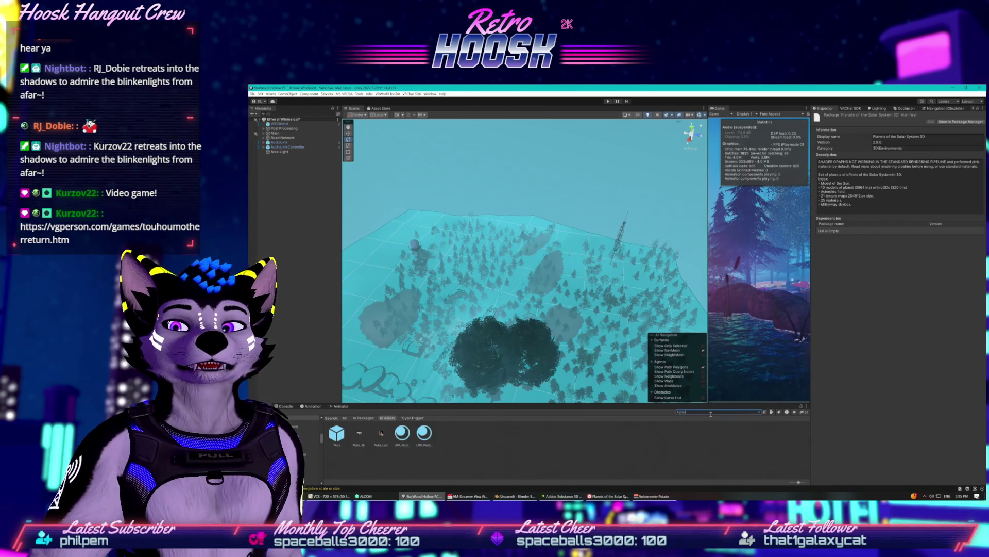
click(335, 437)
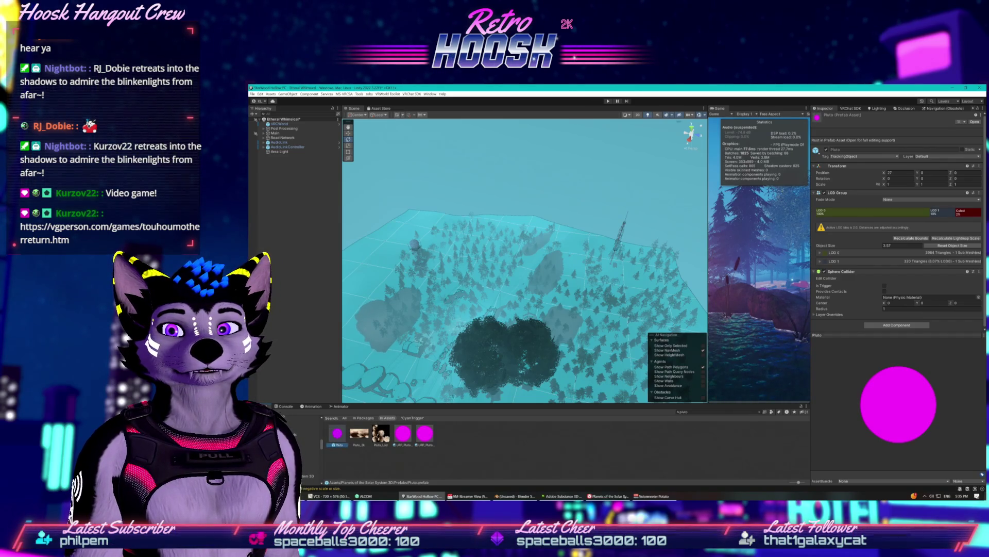
click(311, 475)
double_click(380, 435)
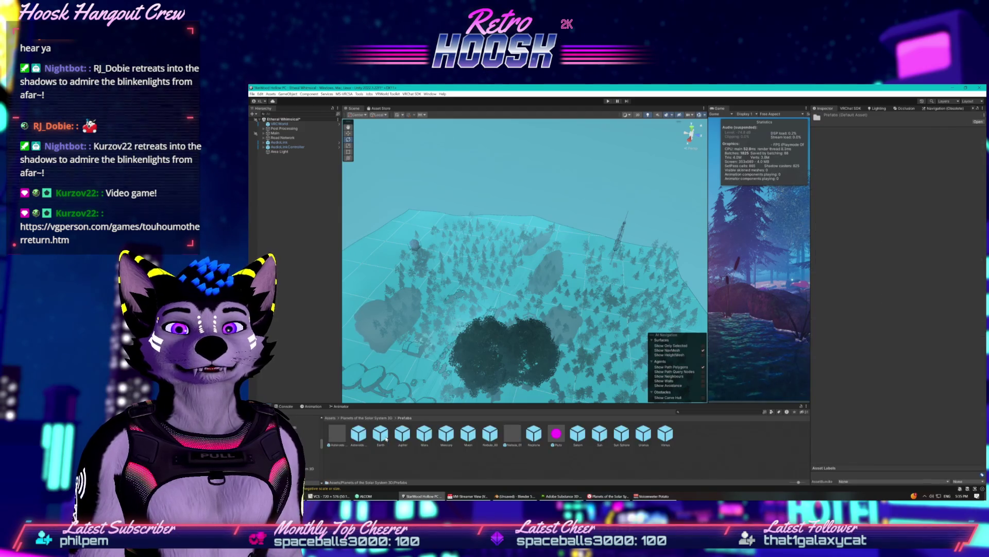
click(473, 436)
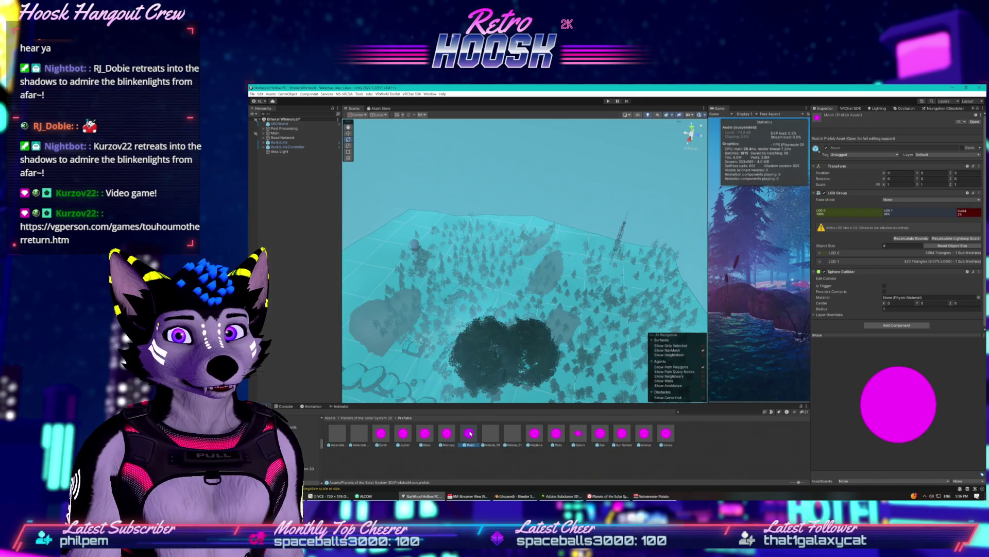
Set the Moon prefab's mesh material to the Standard shader and exit Prefab mode
double_click(469, 433)
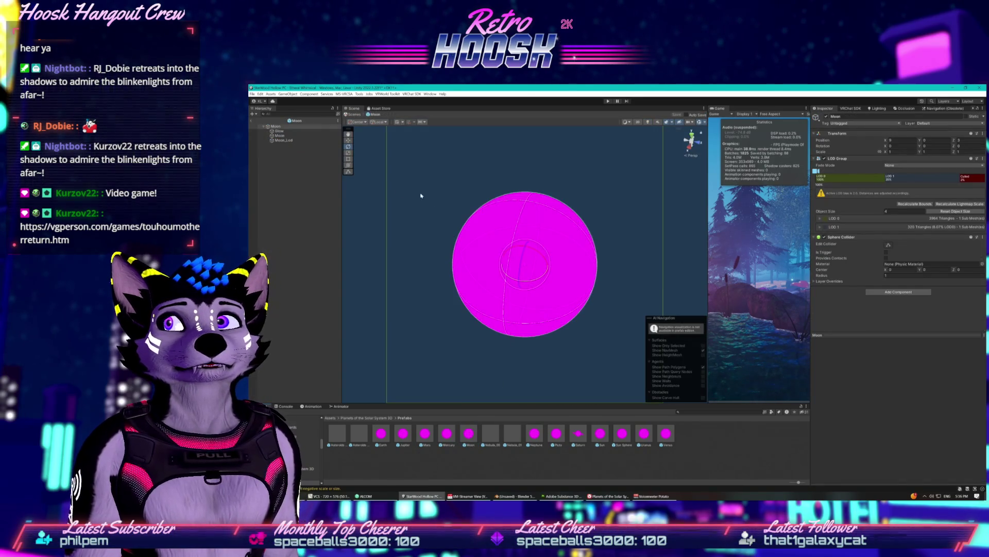
click(304, 135)
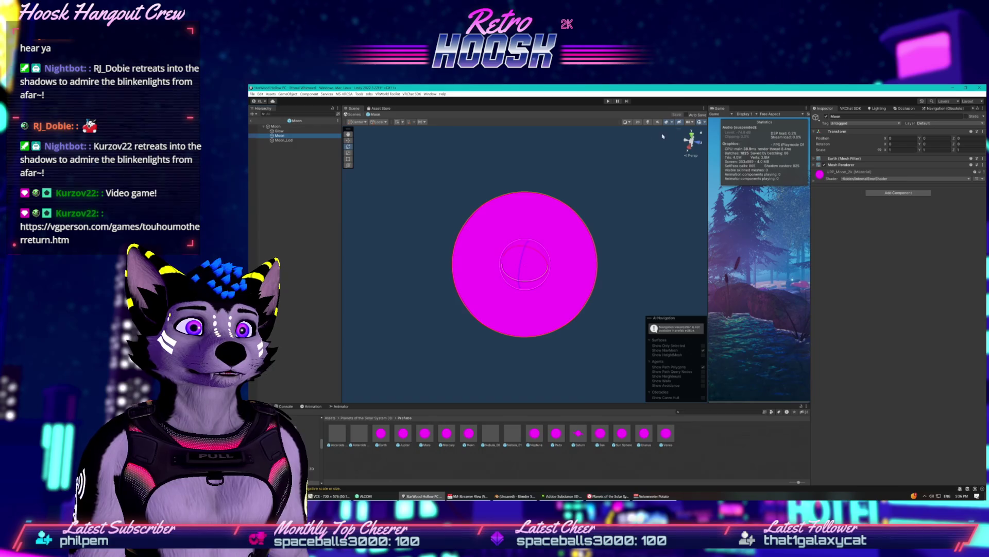
click(862, 179)
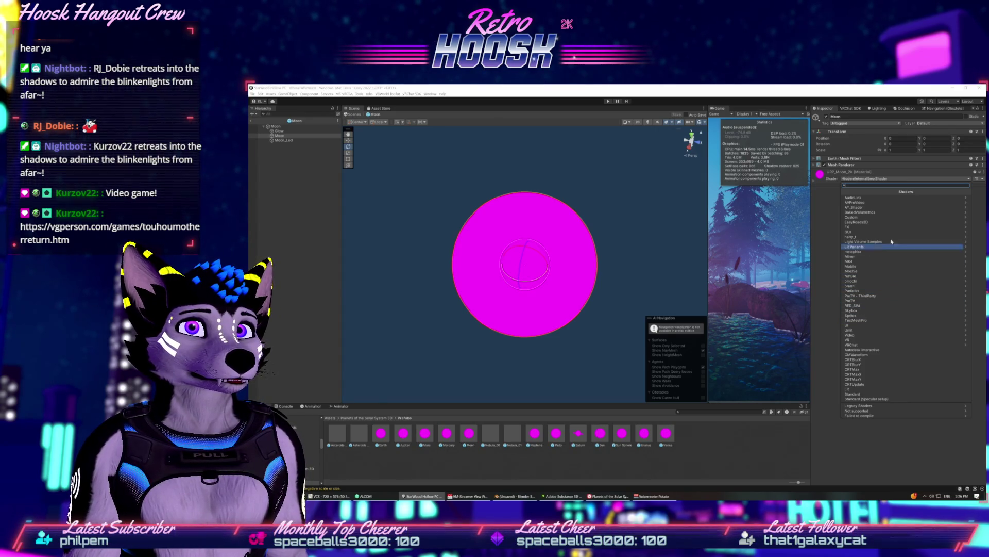
click(873, 394)
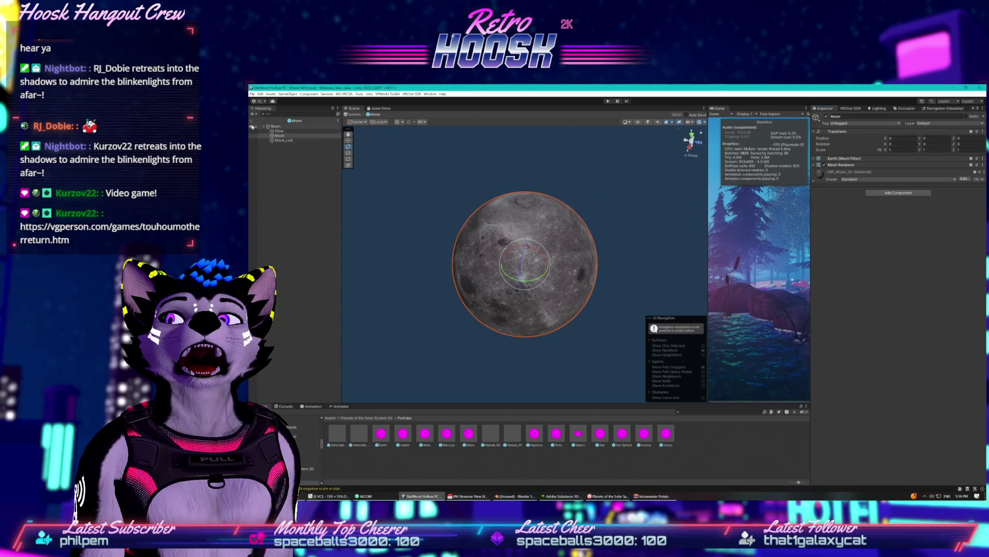
click(252, 123)
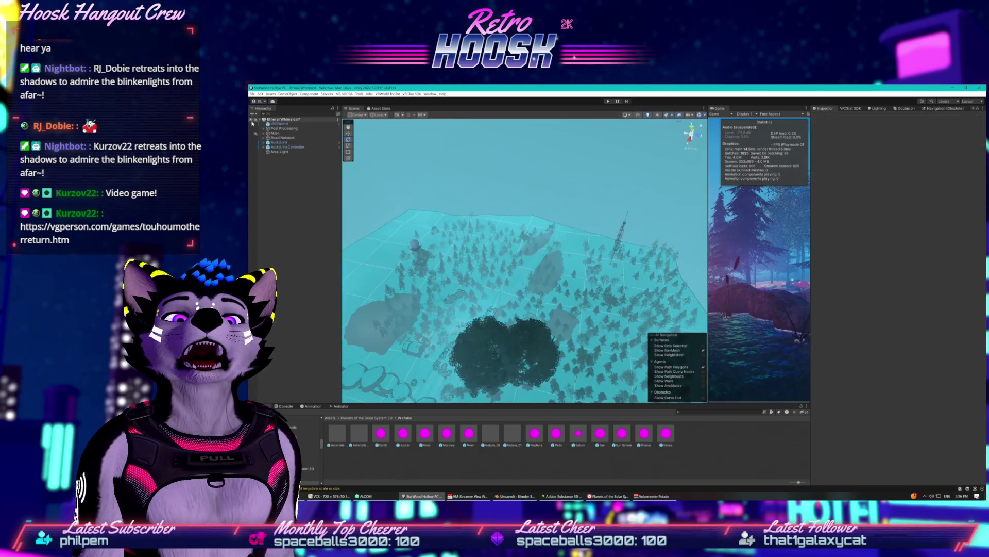
Drag a Moon prefab into the forest scene and raise it to about Y 17.28
click(468, 436)
mouse_move(512, 328)
mouse_down()
mouse_move(500, 314)
mouse_move(516, 323)
mouse_move(510, 330)
mouse_up()
mouse_move(470, 434)
mouse_down()
mouse_move(461, 274)
mouse_move(469, 282)
mouse_up()
mouse_move(506, 324)
mouse_down()
mouse_move(493, 320)
mouse_move(493, 331)
mouse_move(459, 343)
mouse_move(485, 334)
mouse_up()
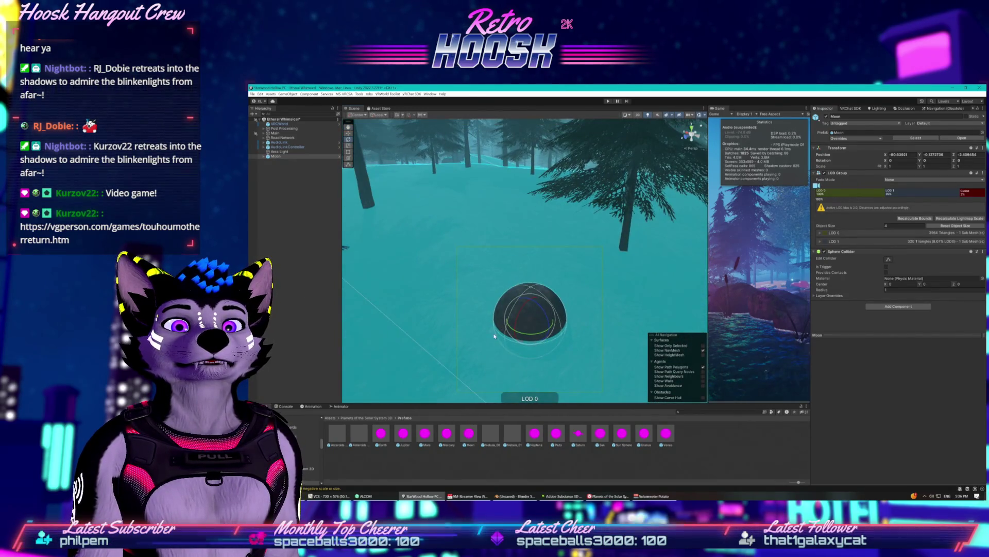
click(527, 306)
drag(530, 306, 526, 160)
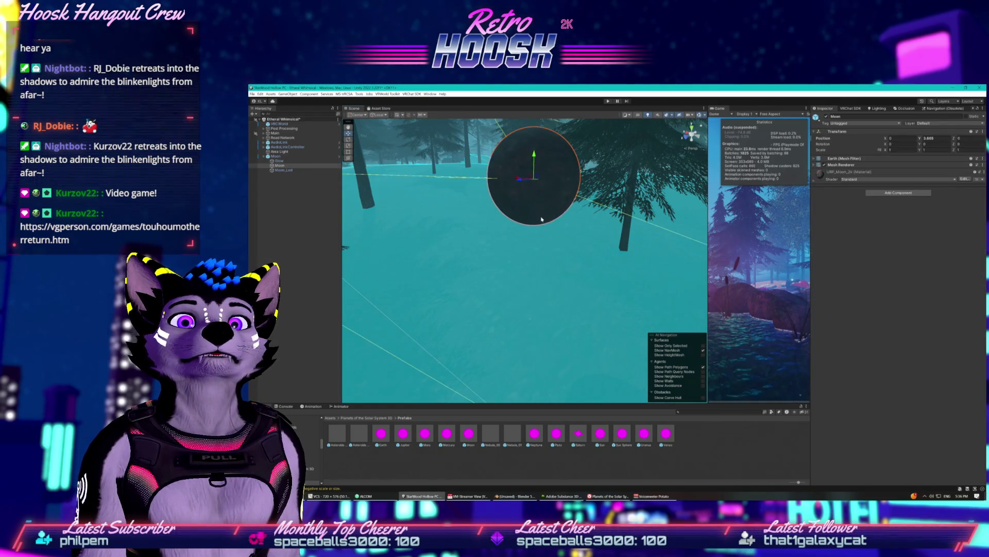
mouse_move(476, 126)
mouse_down()
mouse_move(542, 303)
mouse_move(521, 330)
mouse_move(523, 159)
mouse_move(524, 347)
mouse_move(522, 171)
mouse_move(514, 296)
mouse_move(510, 157)
mouse_up()
Move the Moon high overhead to about 218.5, 157.7, -85.6
key(f)
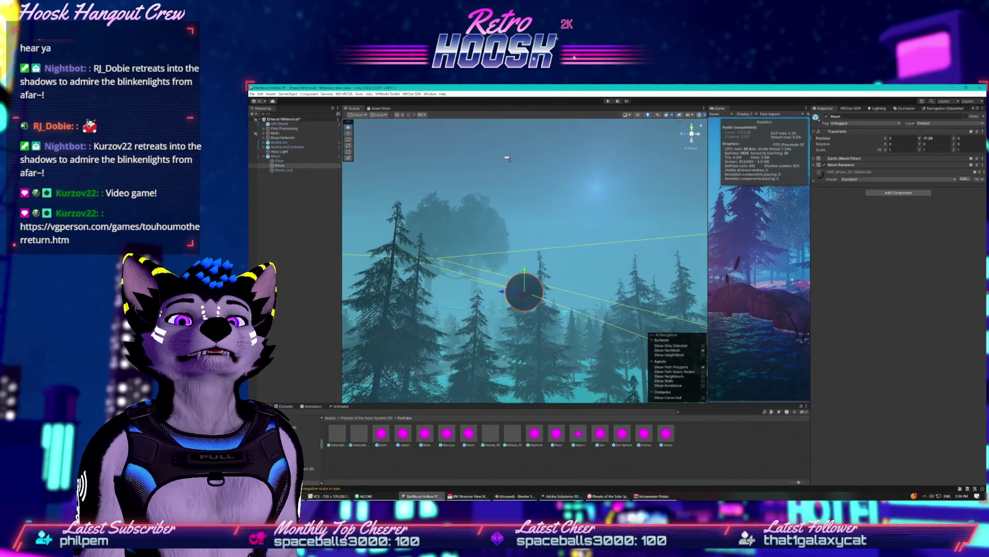
mouse_move(524, 225)
mouse_down()
mouse_move(516, 171)
mouse_move(524, 258)
mouse_move(533, 178)
mouse_move(591, 194)
mouse_move(590, 215)
mouse_move(579, 216)
mouse_move(575, 187)
mouse_move(657, 172)
mouse_up()
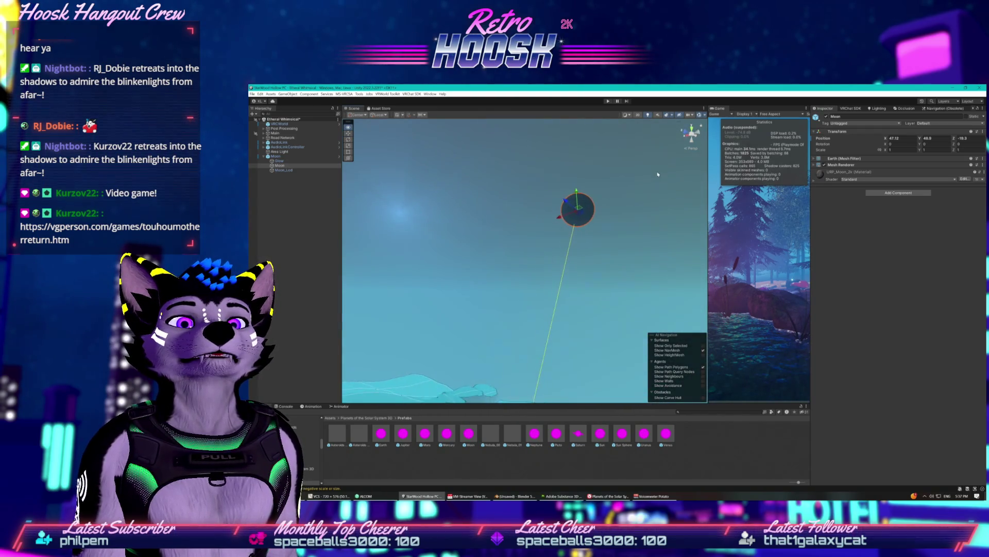
mouse_move(562, 218)
mouse_down()
mouse_move(361, 304)
mouse_move(419, 313)
mouse_up()
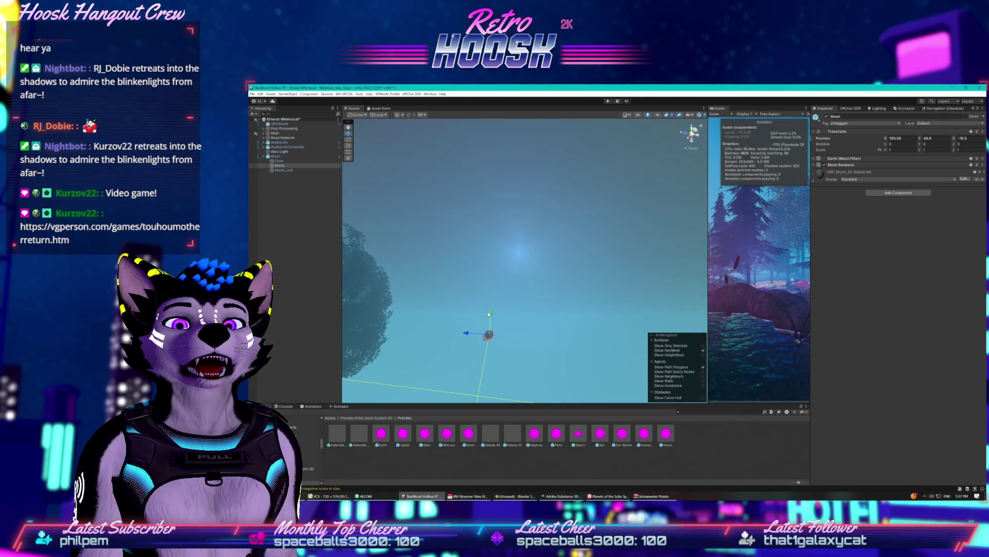
drag(490, 315, 481, 211)
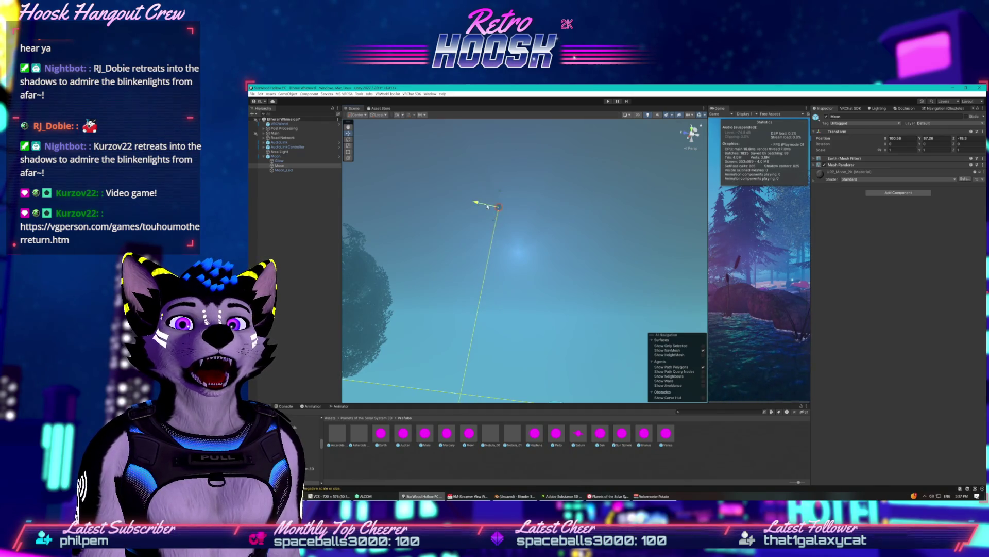
drag(517, 266, 483, 313)
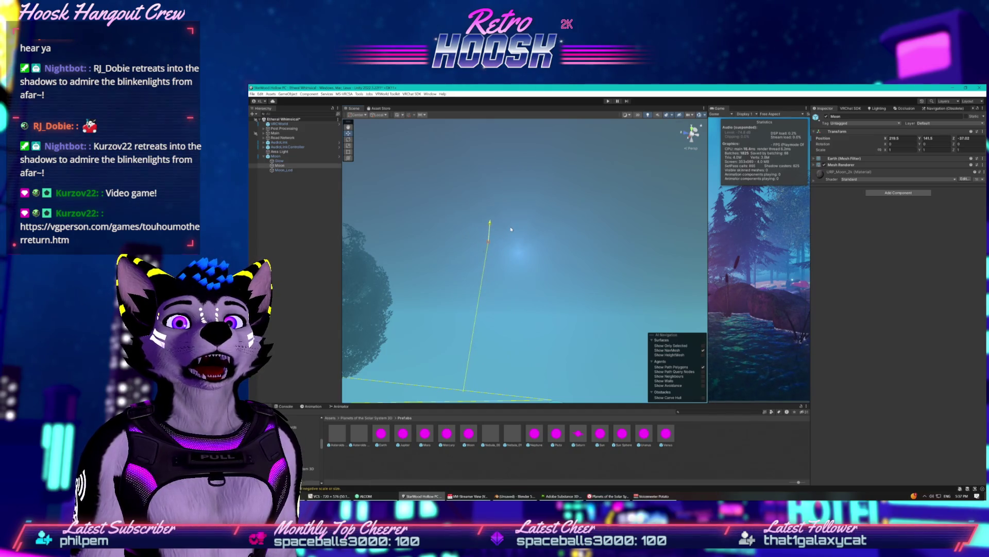
mouse_move(472, 231)
mouse_down()
mouse_move(493, 235)
mouse_move(496, 251)
mouse_move(514, 242)
mouse_move(507, 246)
mouse_up()
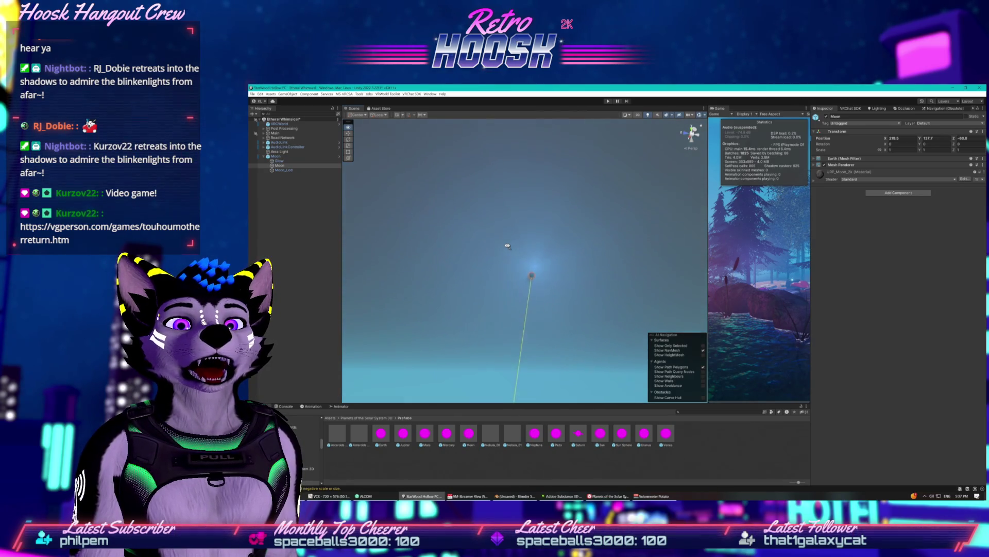
Scale the Moon up to about 5 on every axis
scroll(505, 234, up, 5)
scroll(502, 222, up, 2)
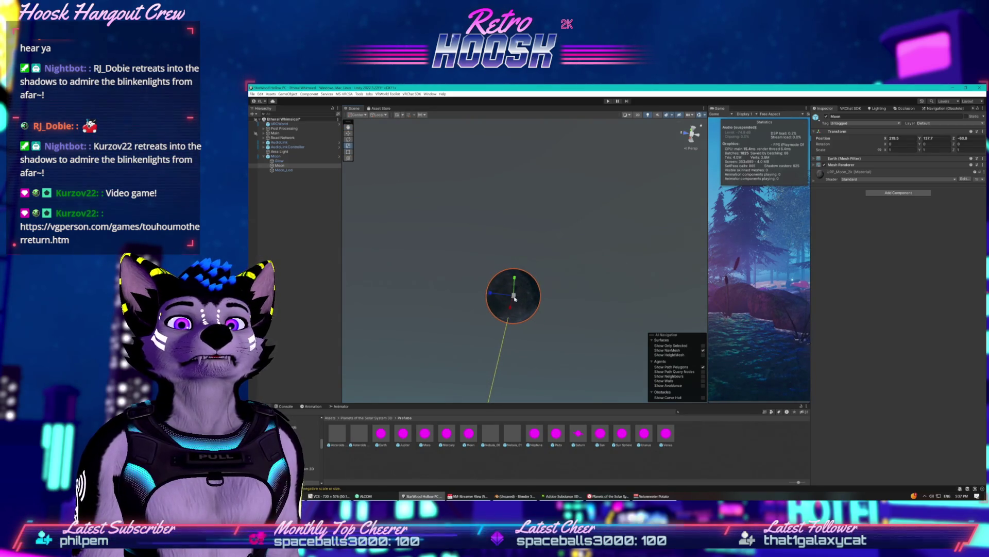
drag(519, 298, 549, 246)
scroll(514, 303, down, 5)
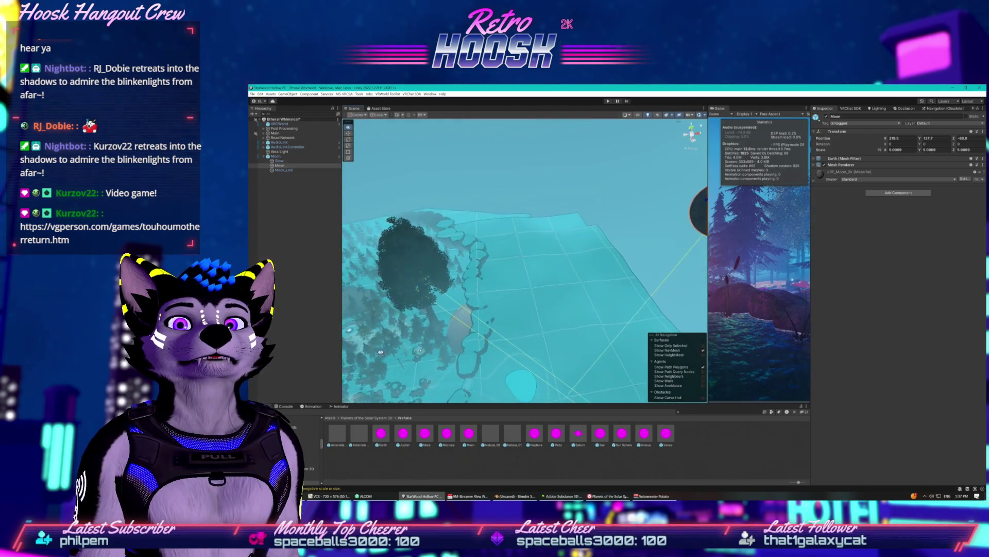
Try white emission at intensity -3.7 on the Moon material, then turn emission back off
key(f)
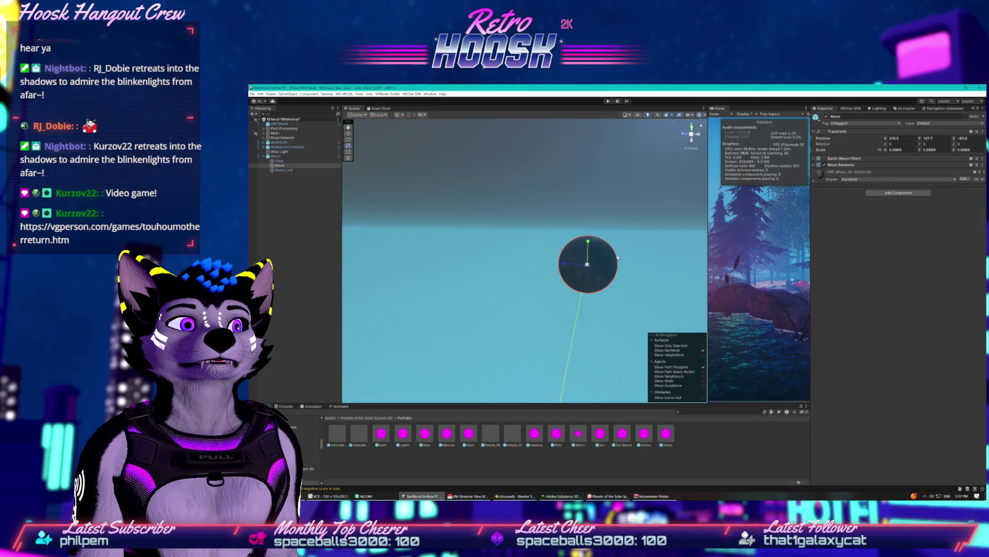
click(814, 182)
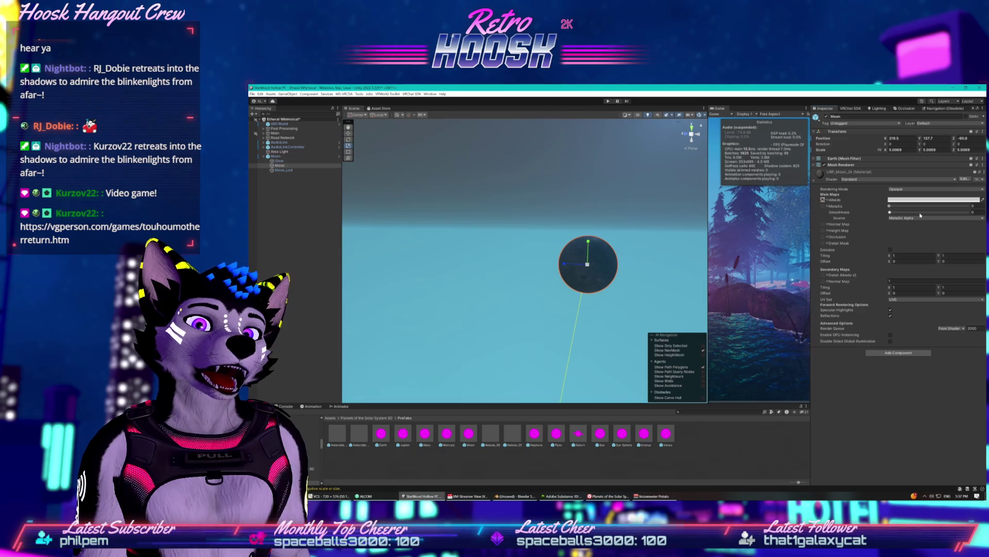
click(891, 251)
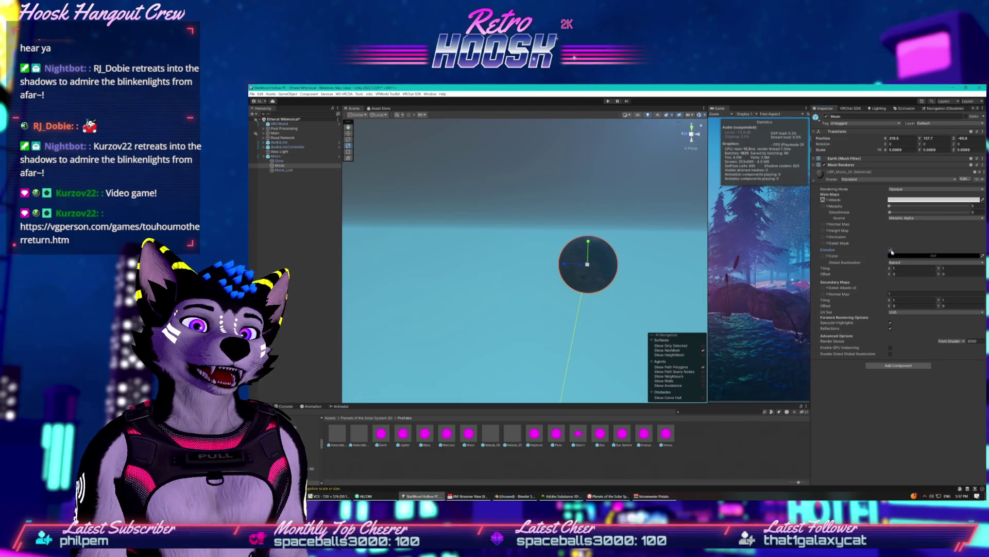
click(973, 256)
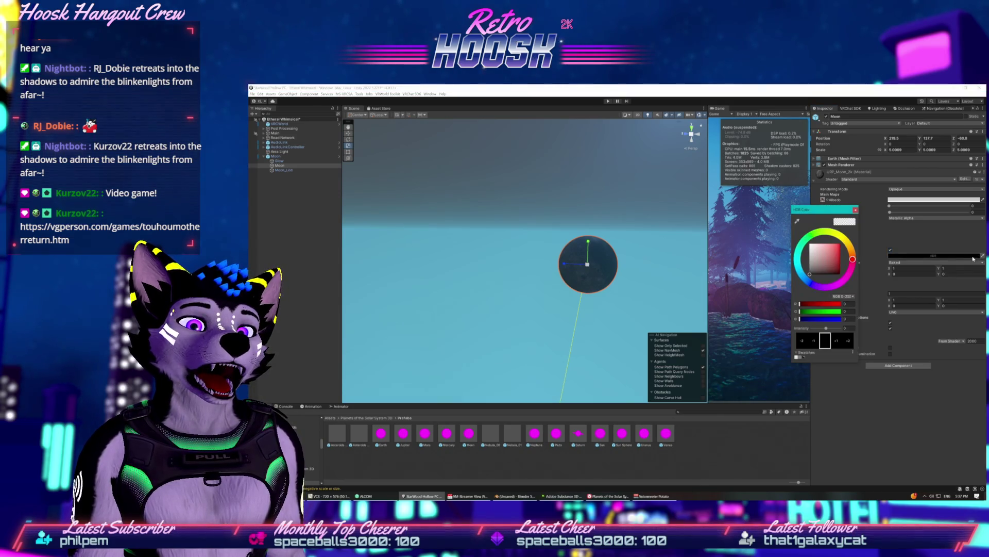
drag(818, 255, 810, 244)
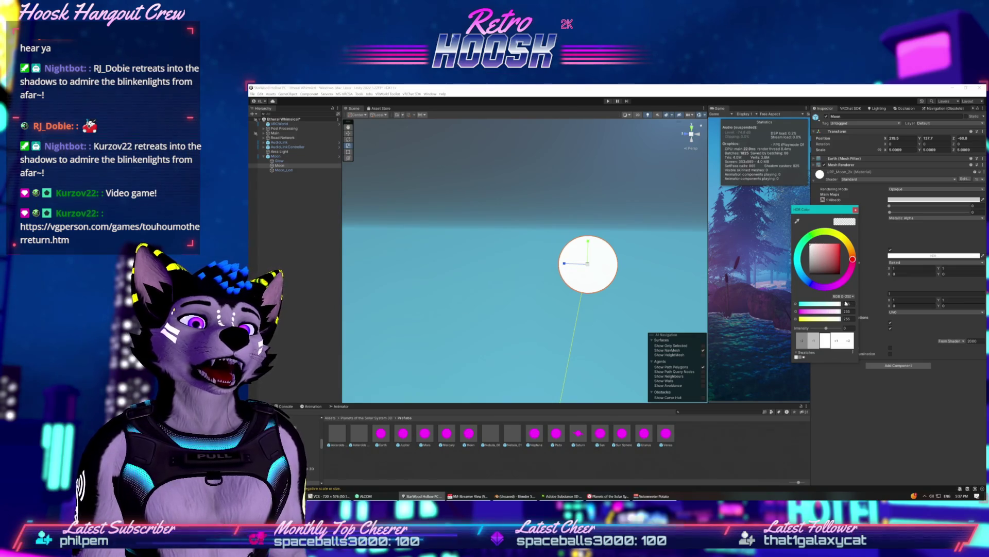
drag(826, 329, 817, 328)
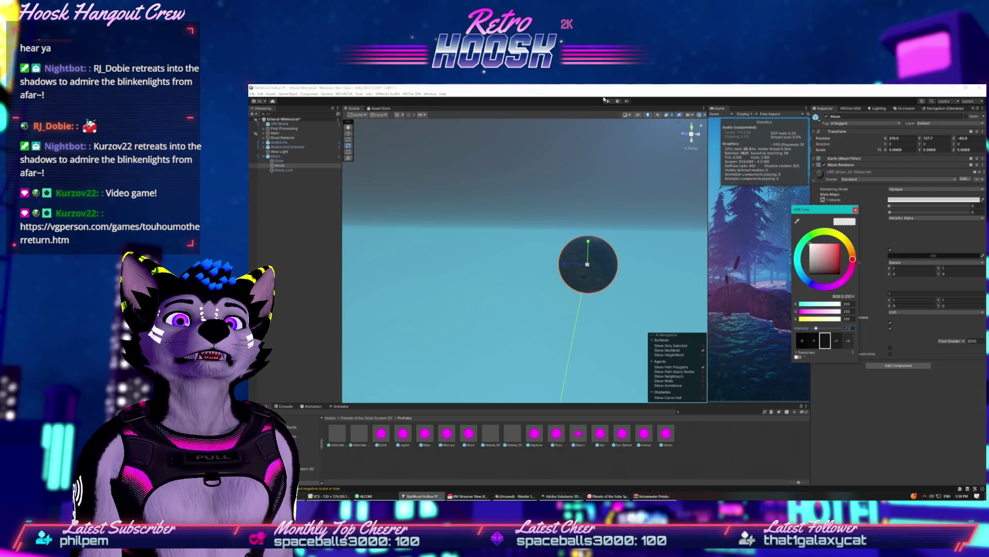
click(574, 86)
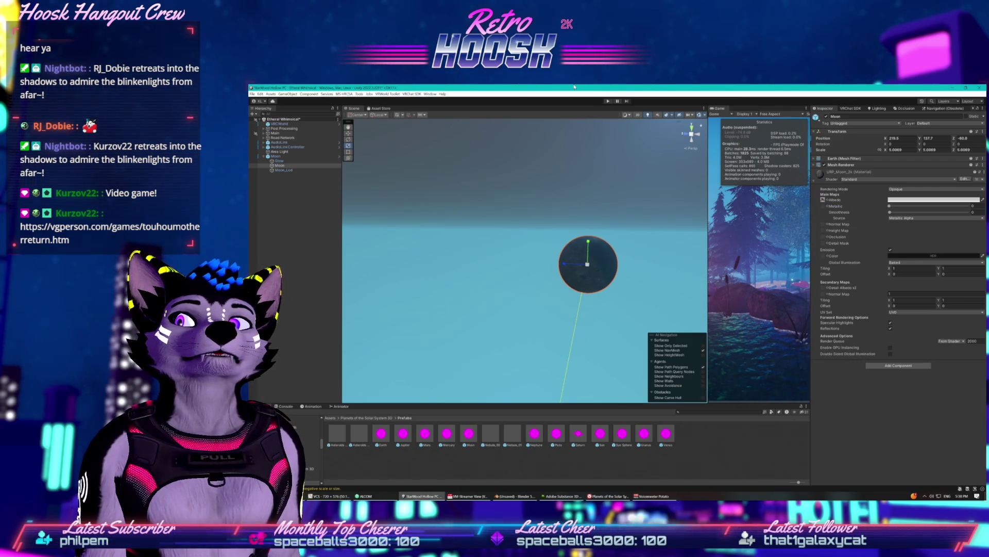
click(890, 251)
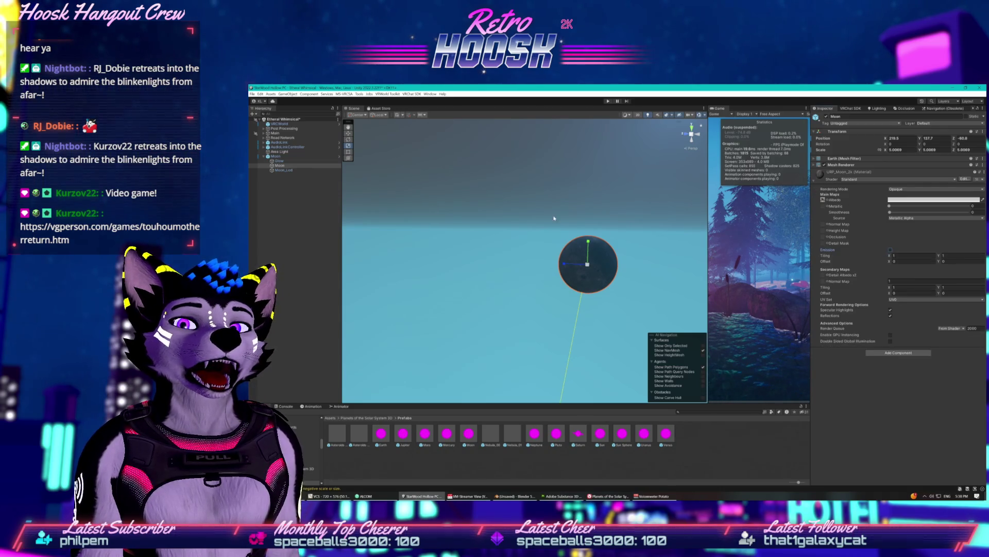
Select the Glow particle system and expand its Emission module
click(297, 161)
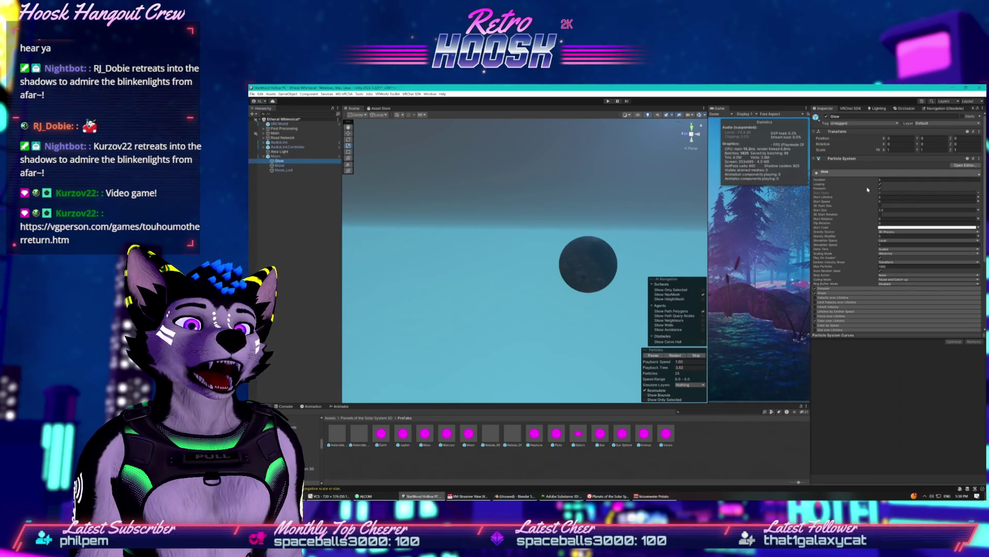
click(840, 290)
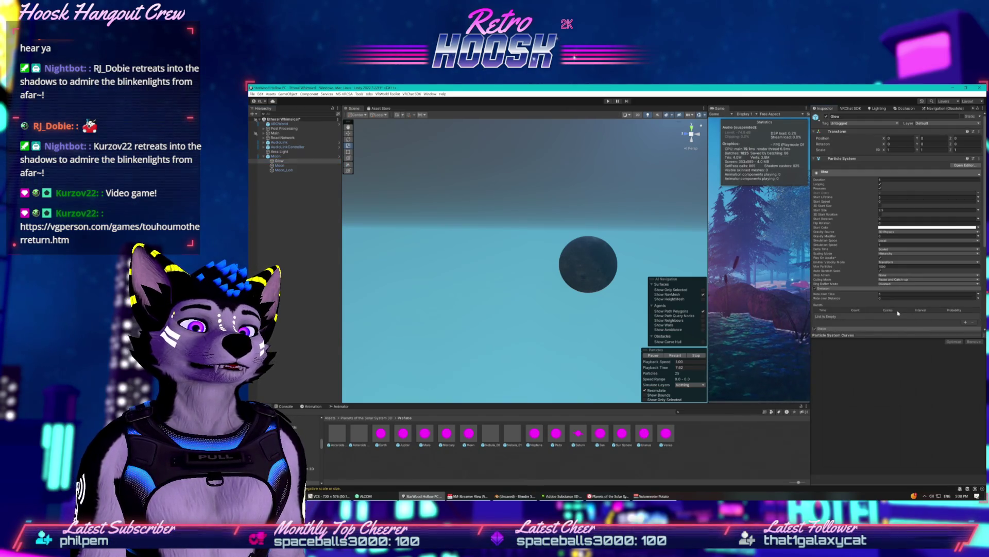
scroll(870, 312, down, 2)
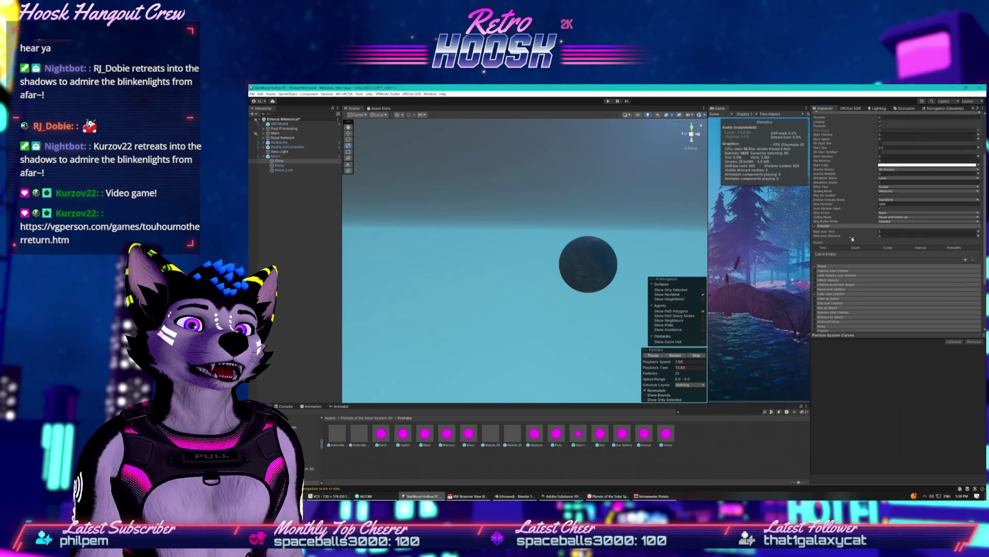
scroll(852, 239, down, 3)
scroll(853, 239, down, 3)
scroll(852, 239, down, 1)
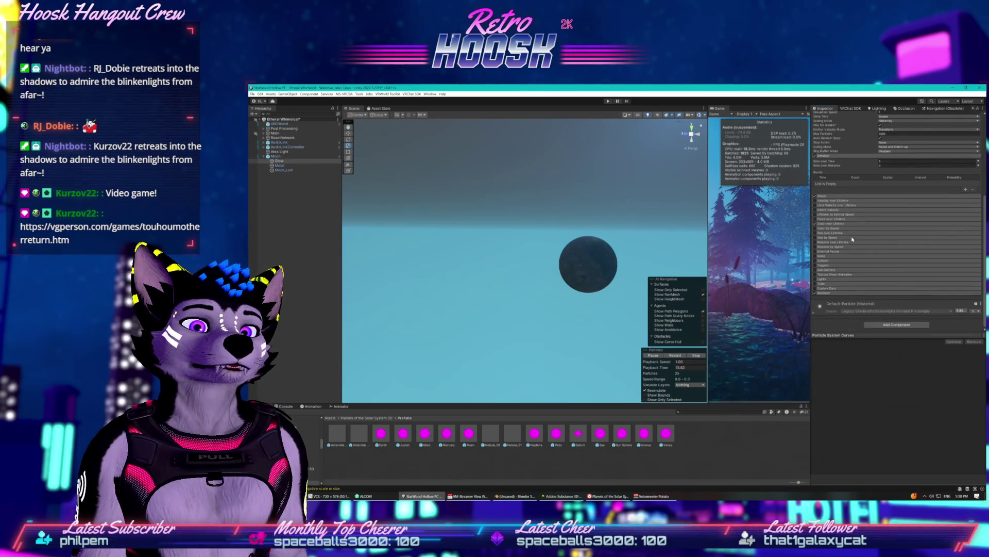
Expand the Default-Particle material settings and enter Play mode to test the scene
click(816, 313)
scroll(820, 307, down, 2)
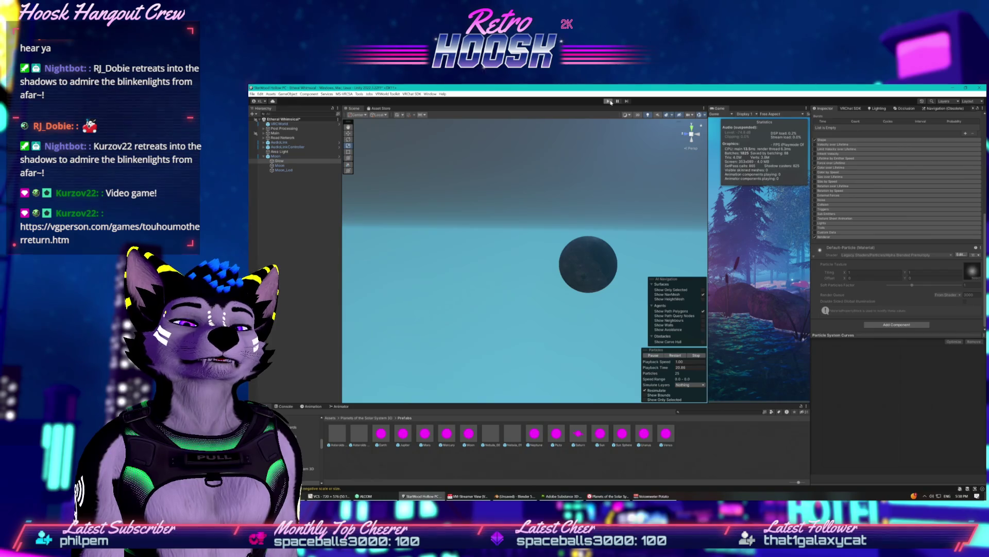
click(609, 102)
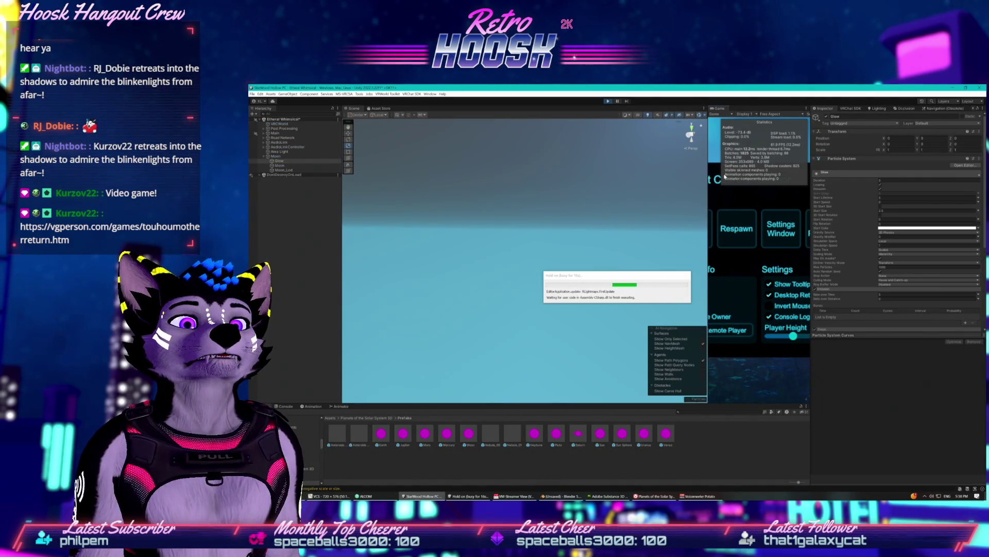
Widen the game view, close the VRChat Client Simulator menu, then widen the scene view again
drag(708, 204, 451, 221)
click(572, 231)
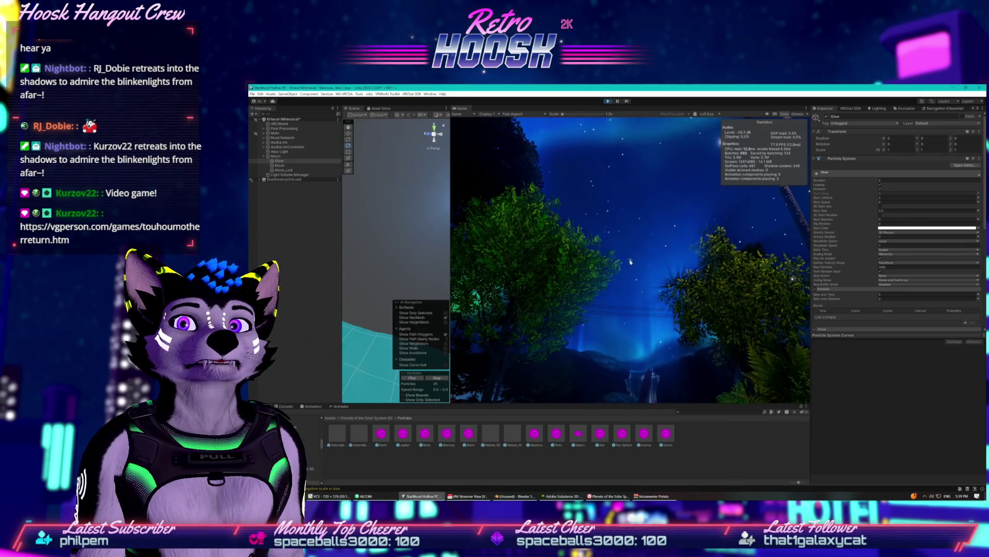
key(super)
key(super)
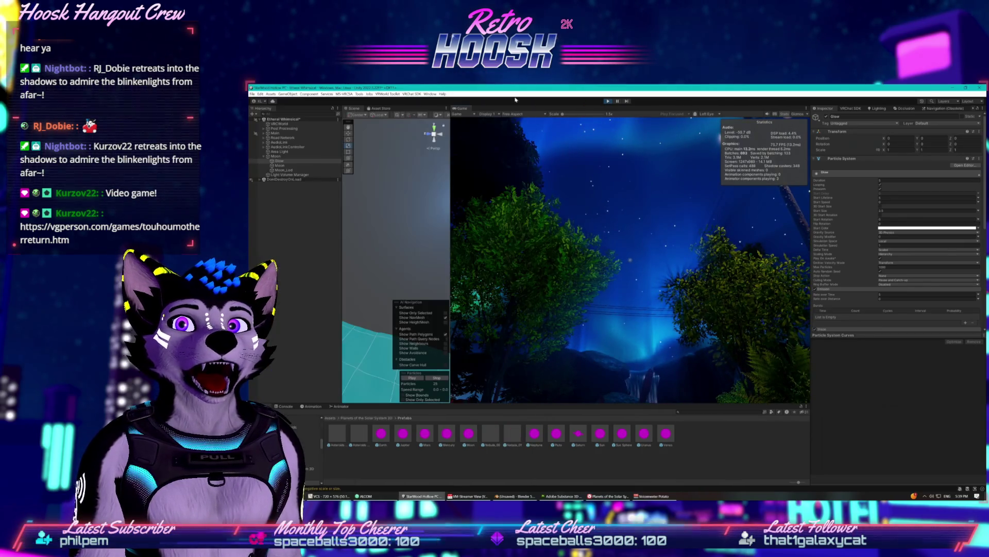
drag(451, 145, 575, 145)
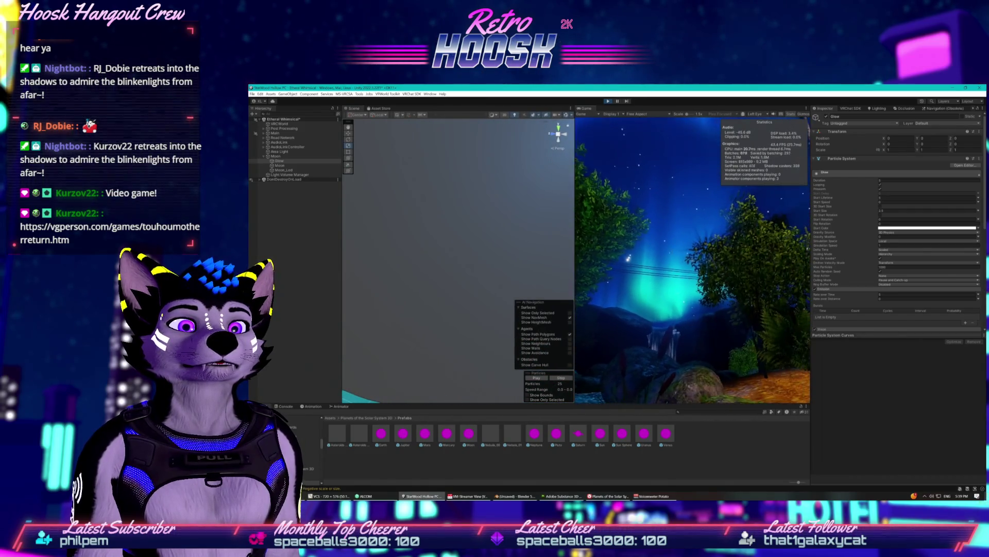
key(super)
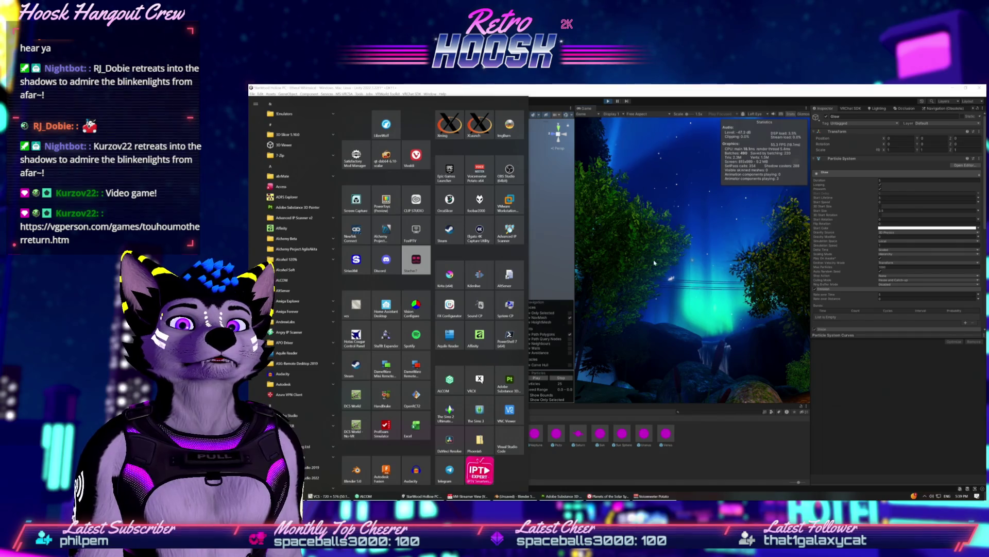
key(super)
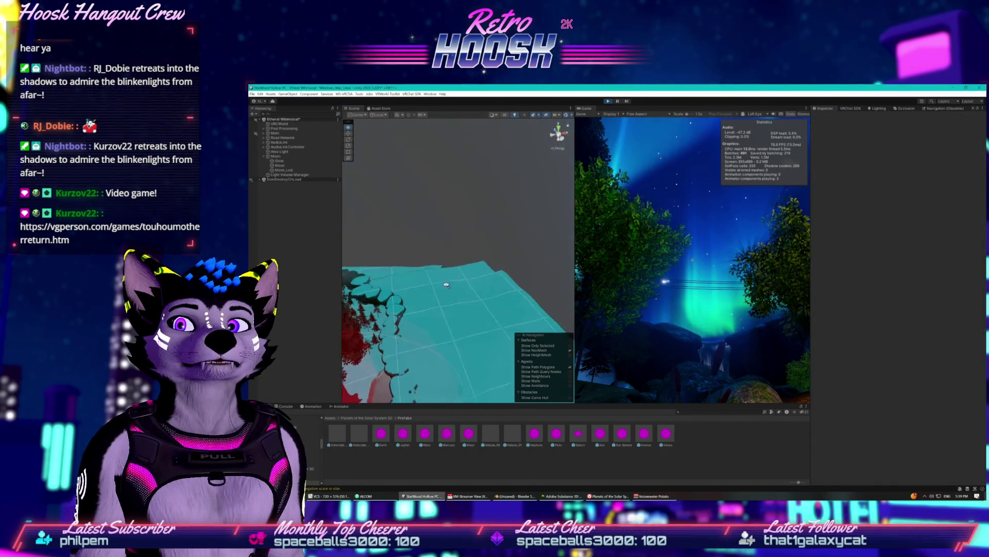
Select the Moon and its child Moon mesh, framing each in the scene view
click(308, 157)
key(f)
drag(462, 266, 523, 254)
click(302, 166)
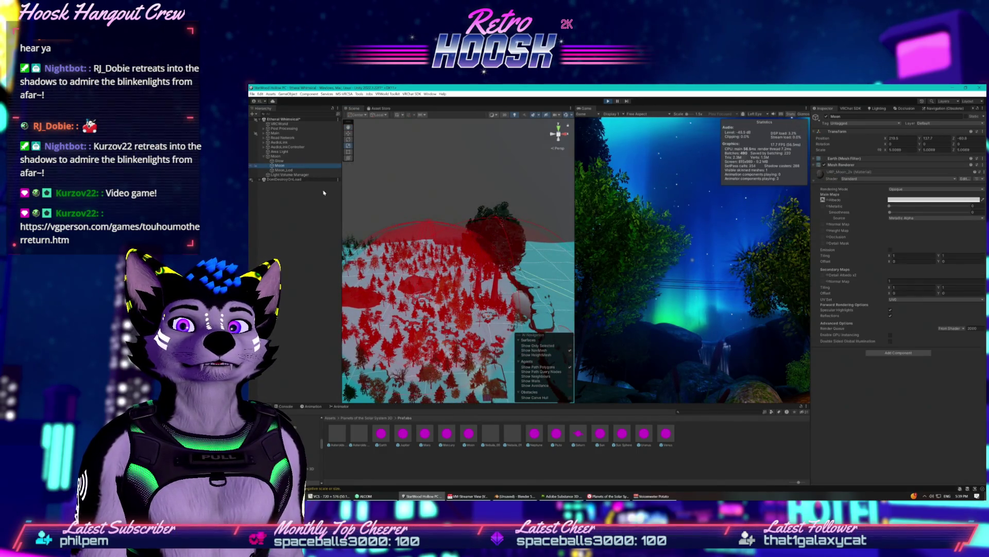
key(f)
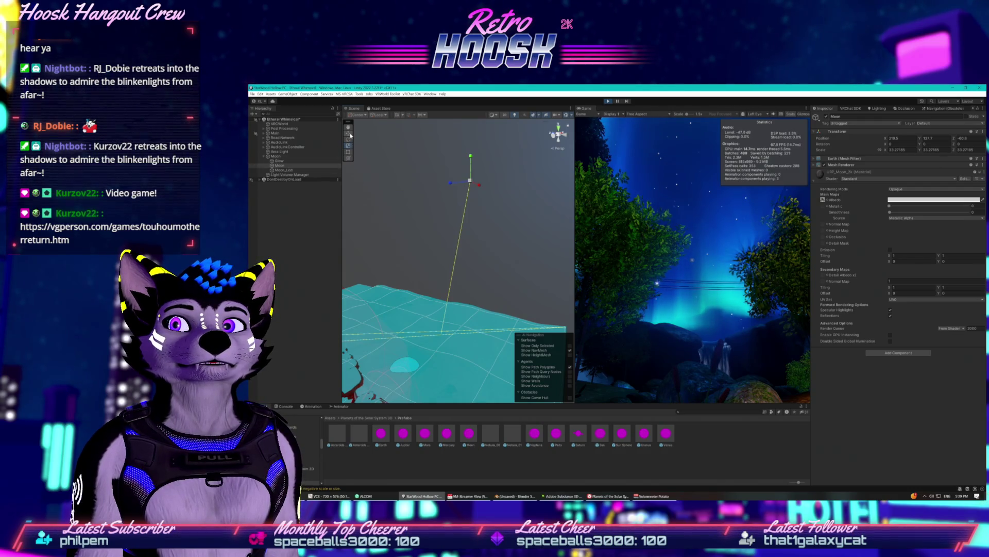
Move the Moon down to Y 112.7 and along X to 76.6, then view it from below
drag(471, 159, 469, 224)
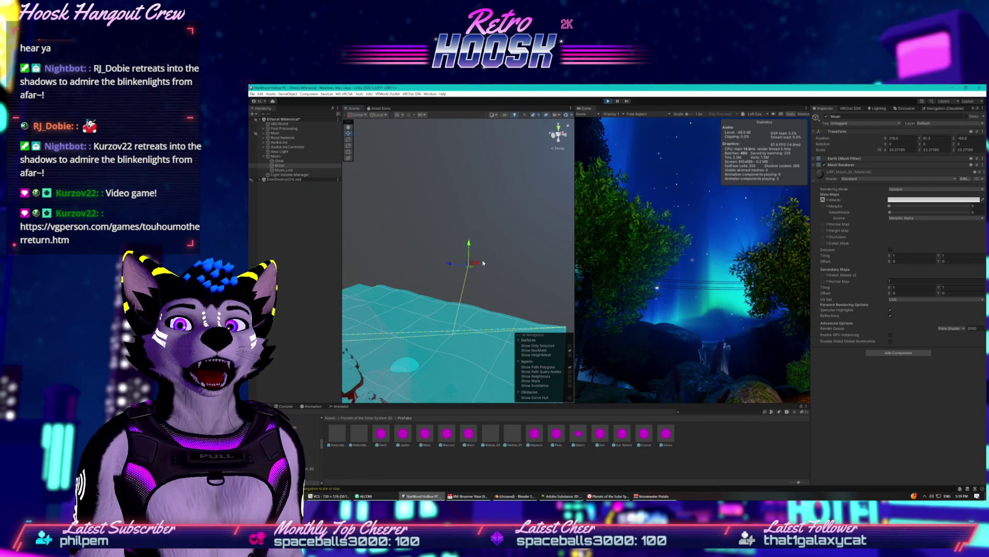
mouse_move(479, 263)
mouse_down()
mouse_move(450, 277)
mouse_move(439, 241)
mouse_up()
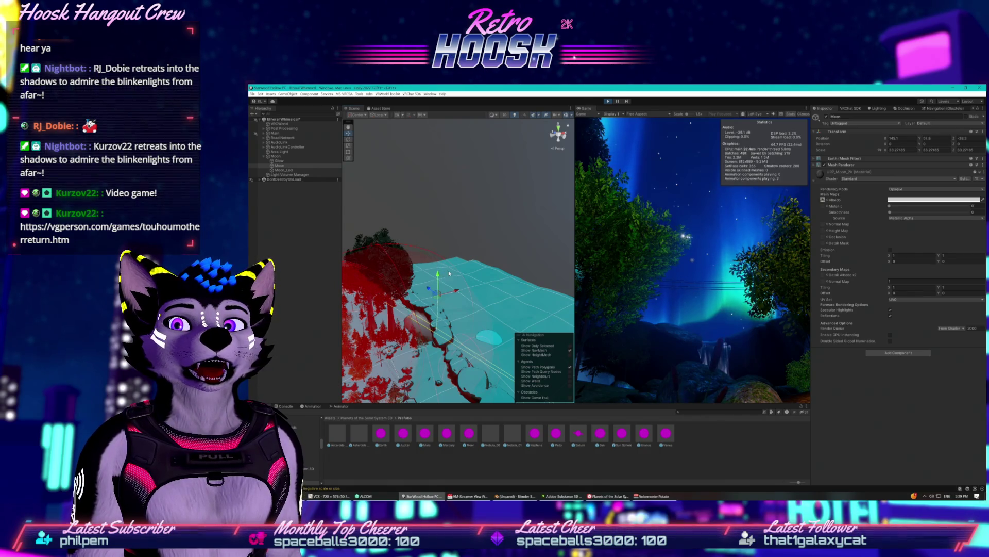
drag(458, 292, 430, 300)
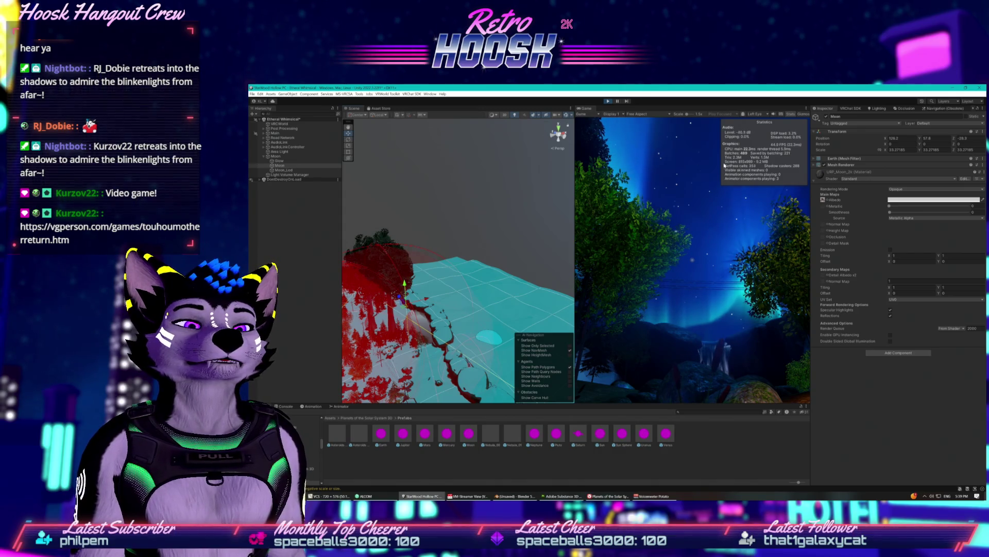
key(f)
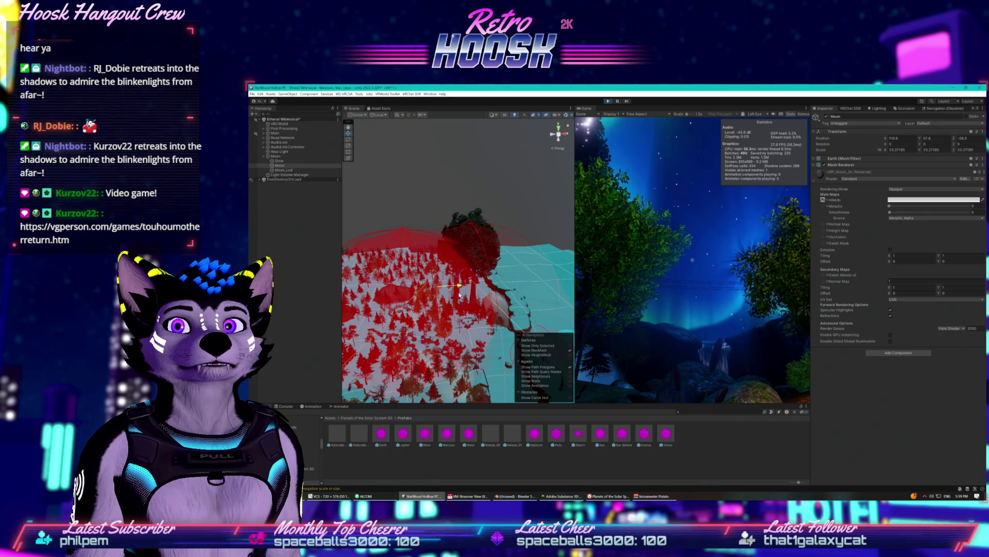
mouse_move(509, 282)
mouse_down()
mouse_move(427, 253)
mouse_move(436, 319)
mouse_move(532, 322)
mouse_up()
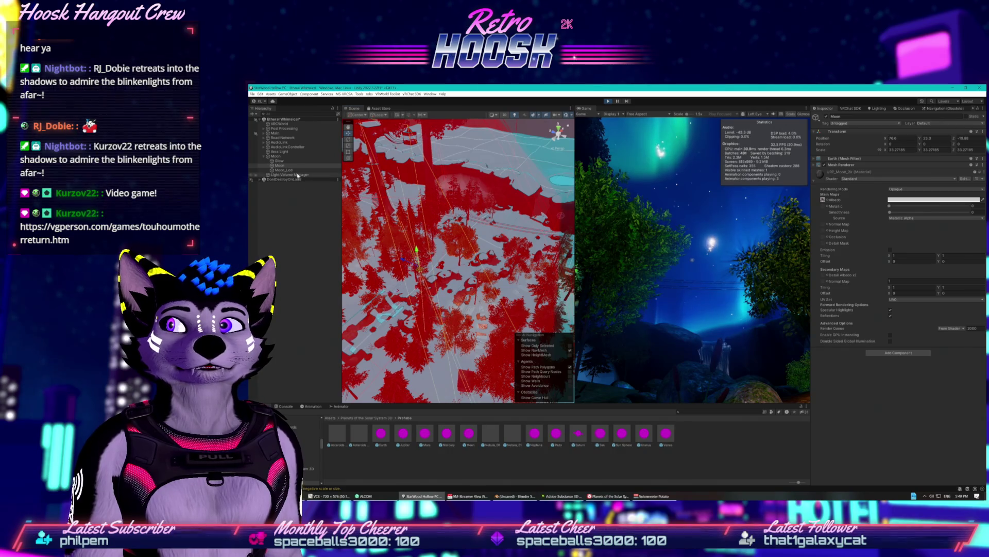
click(296, 156)
mouse_move(412, 251)
mouse_down()
mouse_move(498, 184)
mouse_move(496, 163)
mouse_move(407, 292)
mouse_up()
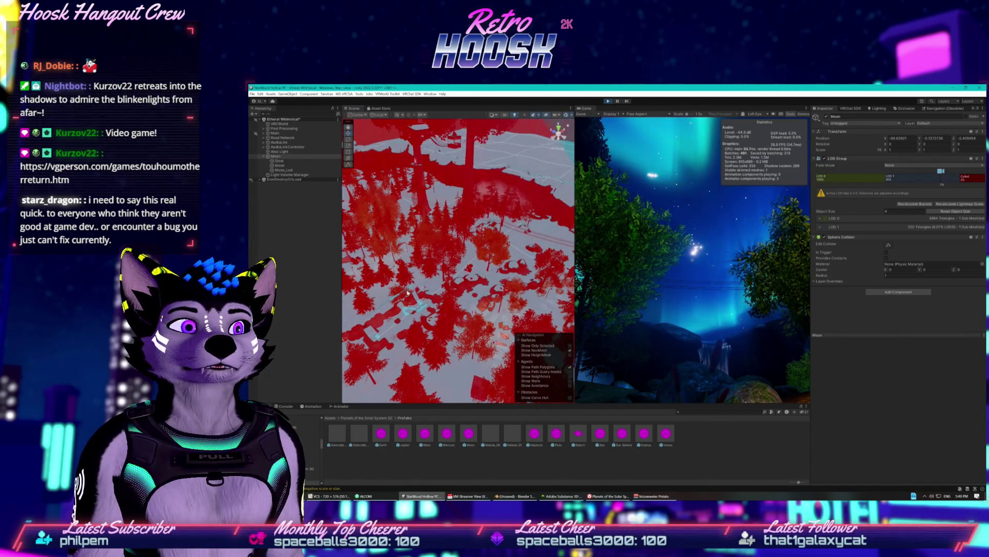
Select the Moon object and stop Play mode
shift+click(296, 168)
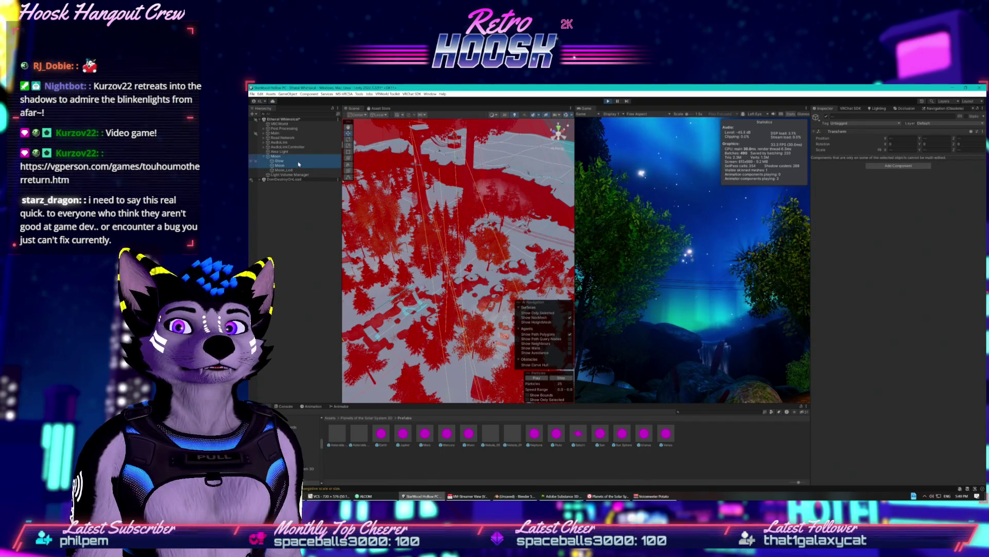
click(298, 159)
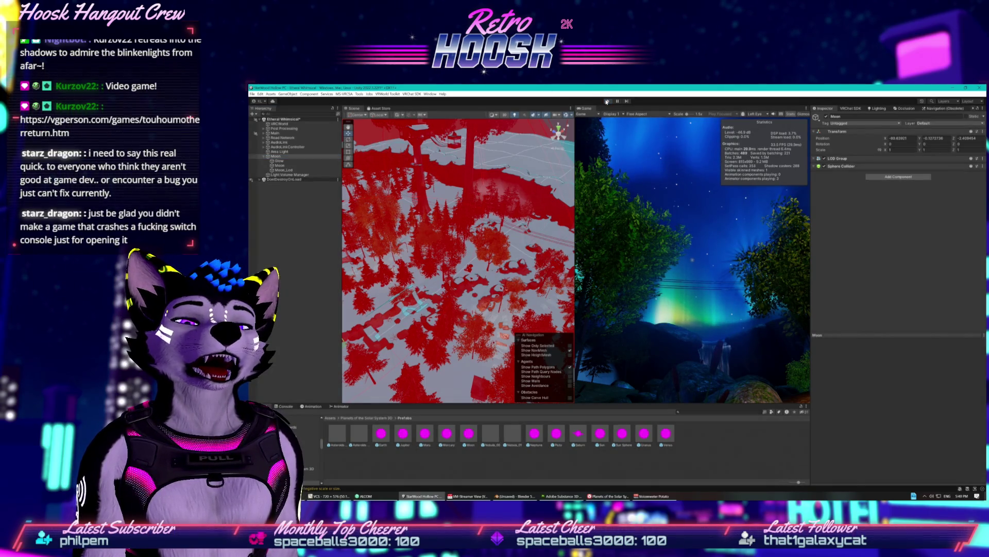
key(ctrl+p)
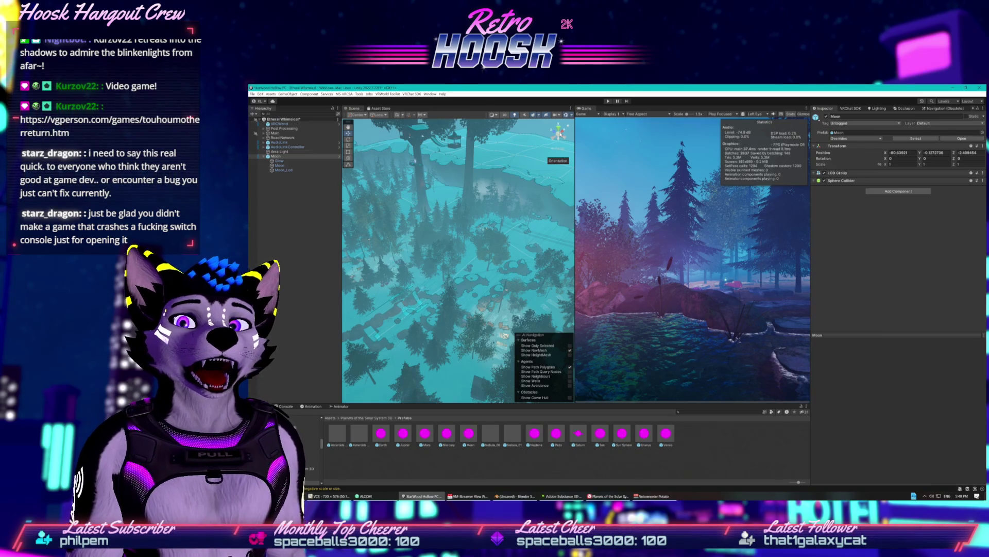
mouse_move(536, 170)
mouse_down()
mouse_move(493, 250)
mouse_move(479, 196)
mouse_up()
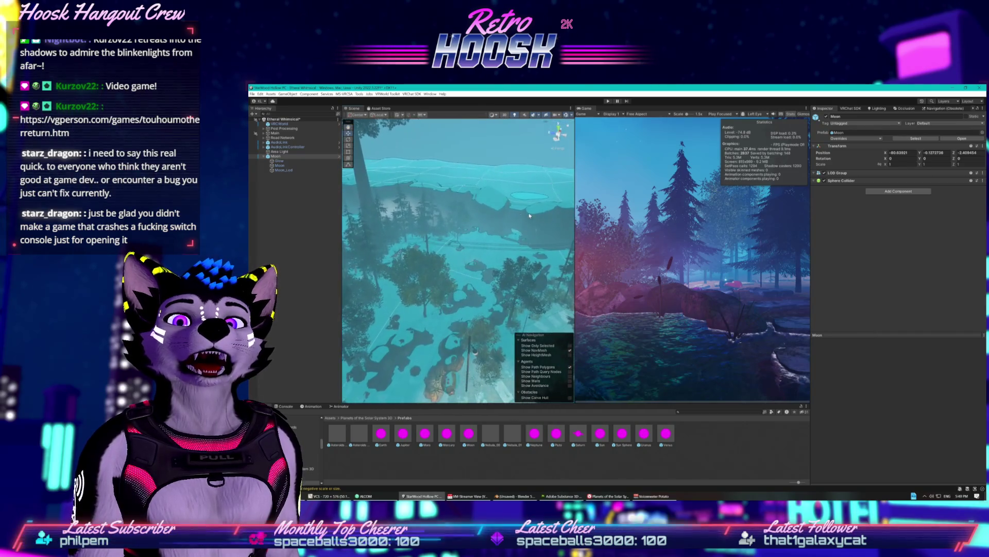
Delete the Moon from the Hierarchy, inspect the Moon prefab, and bring up the Planets store page
click(289, 155)
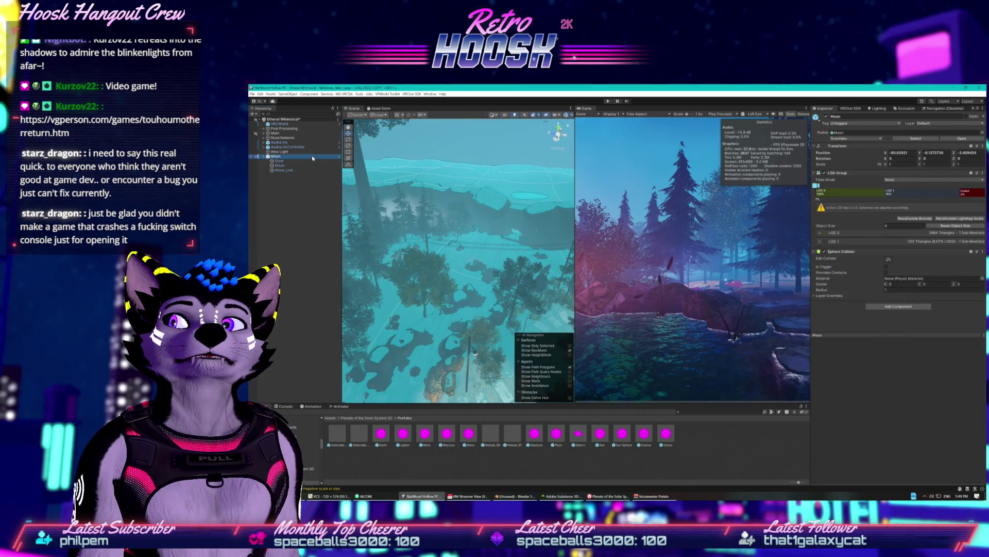
drag(393, 197, 341, 148)
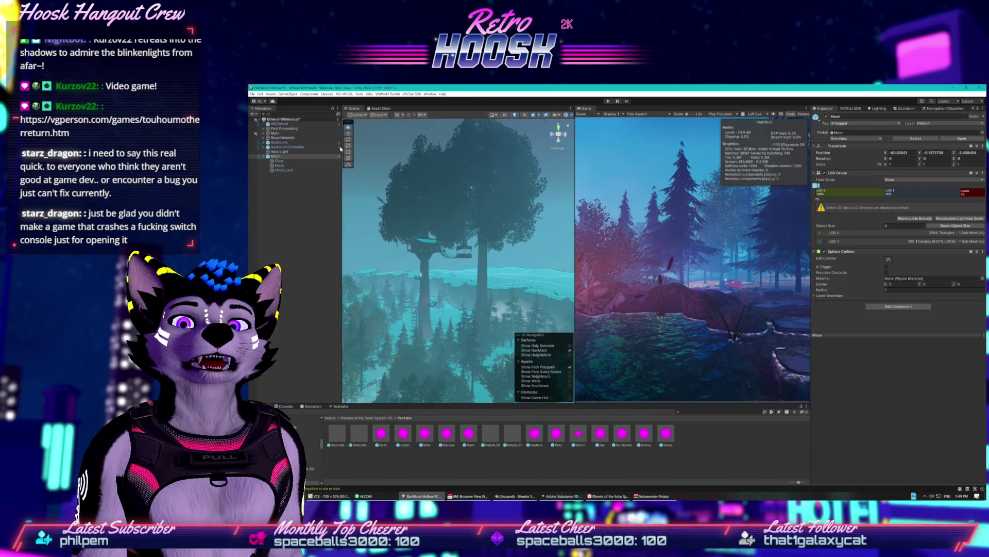
right_click(297, 157)
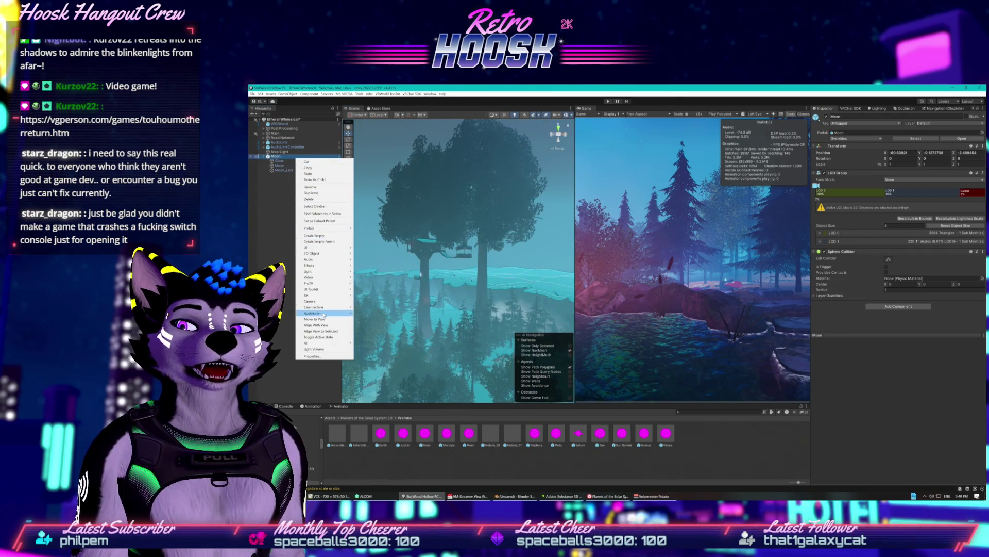
click(309, 198)
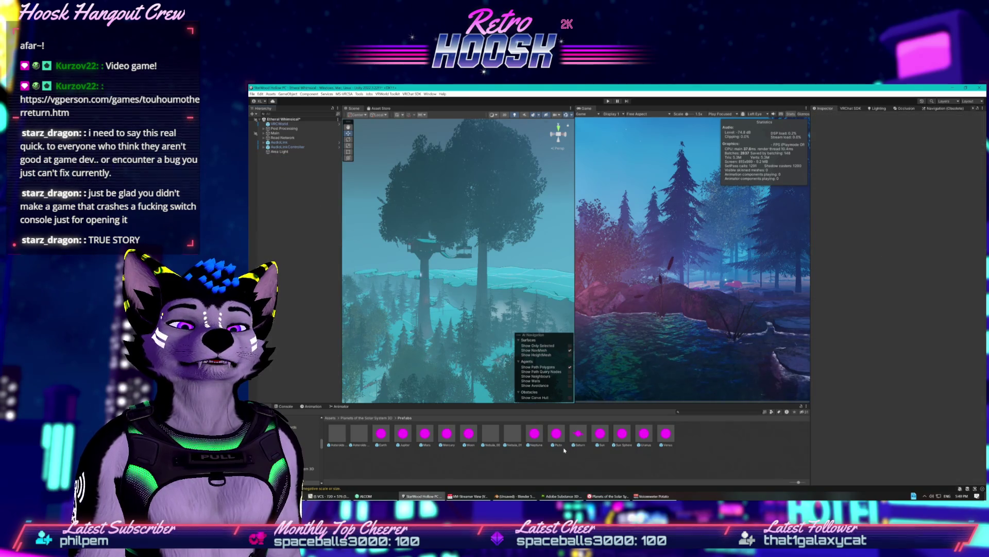
click(469, 434)
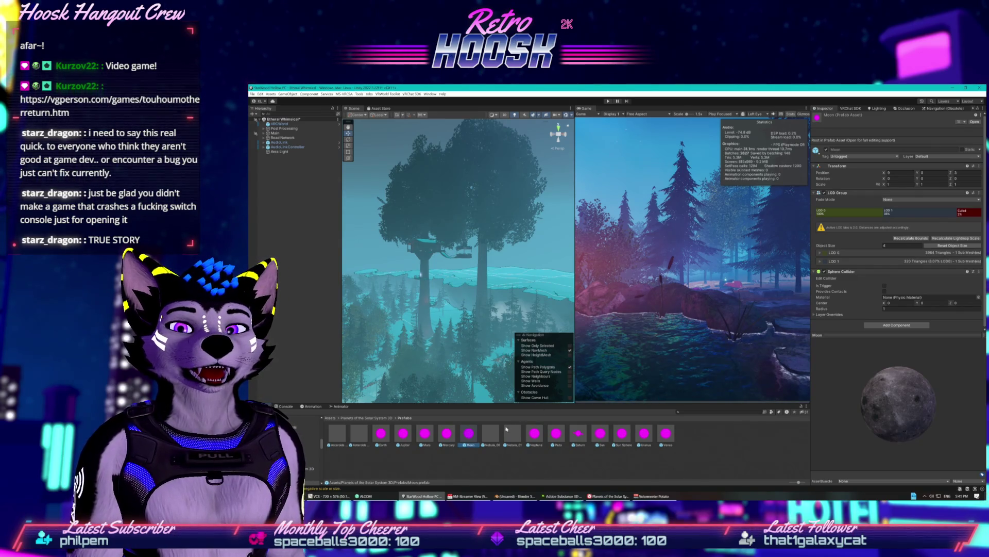
click(608, 496)
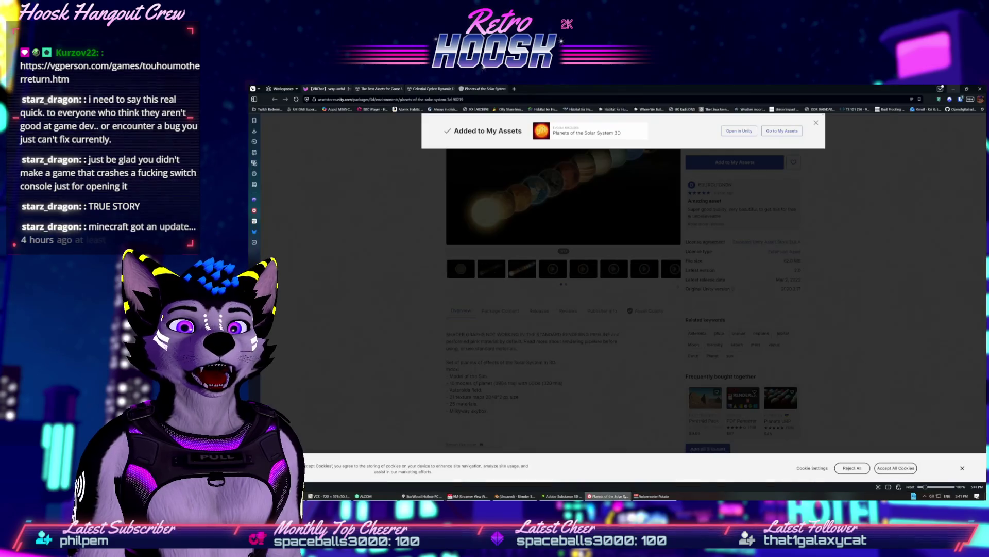
Dismiss the Added to My Assets notice and check the pack's Package Content, Releases and Reviews
click(569, 431)
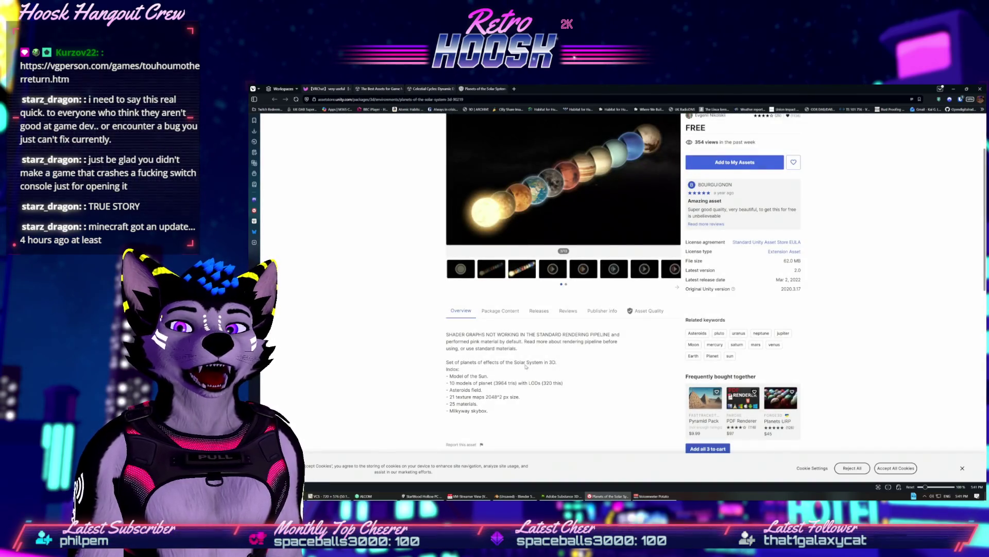
click(500, 311)
click(540, 312)
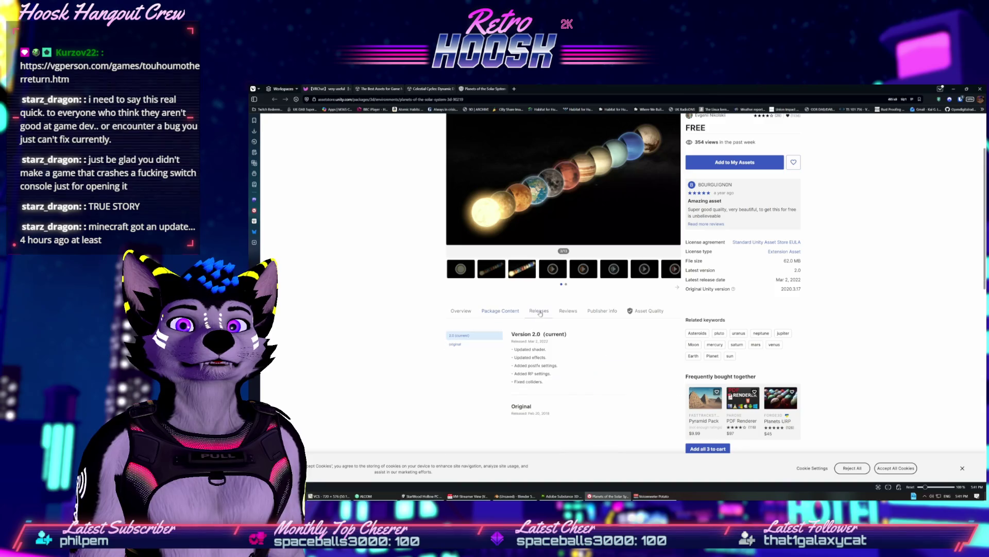
click(580, 310)
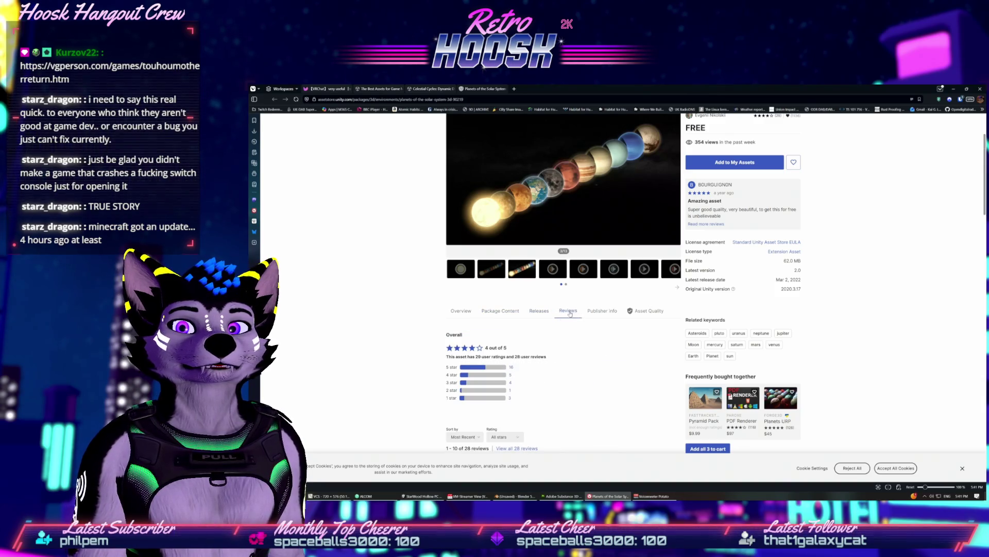
Read through the user reviews, noting the Standard Render pipeline issue, then leave the browser
scroll(474, 347, down, 3)
scroll(475, 347, down, 7)
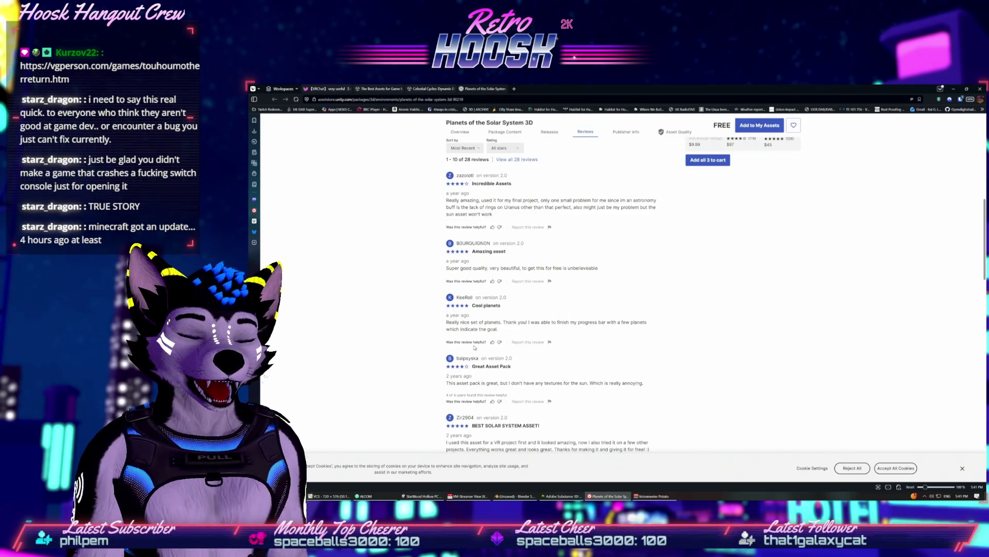
scroll(474, 347, down, 1)
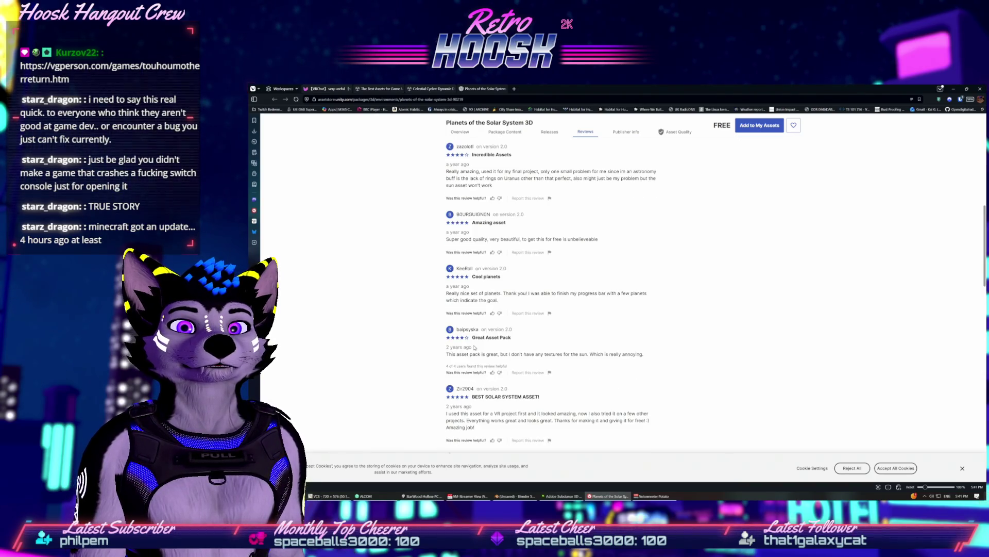
scroll(475, 347, down, 4)
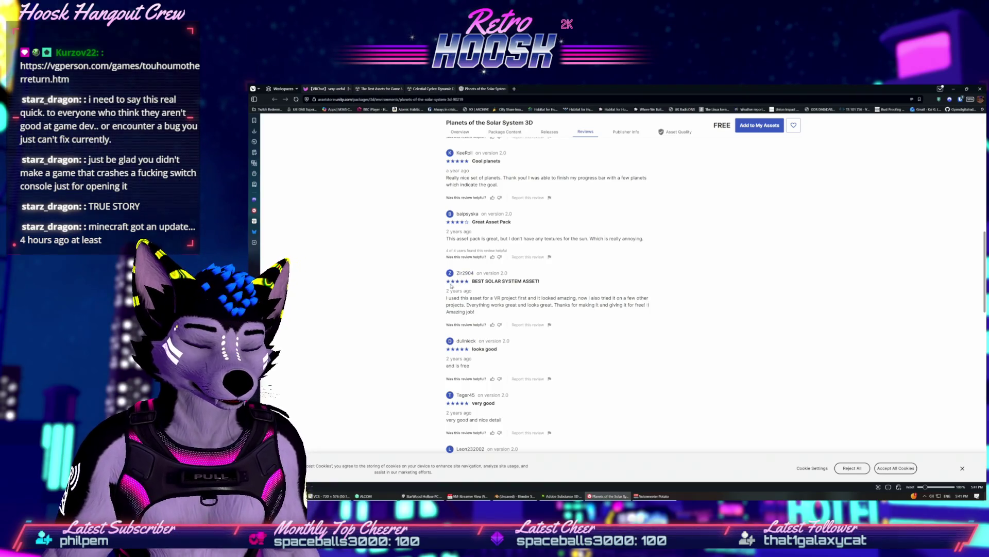
scroll(451, 285, down, 2)
scroll(447, 298, down, 2)
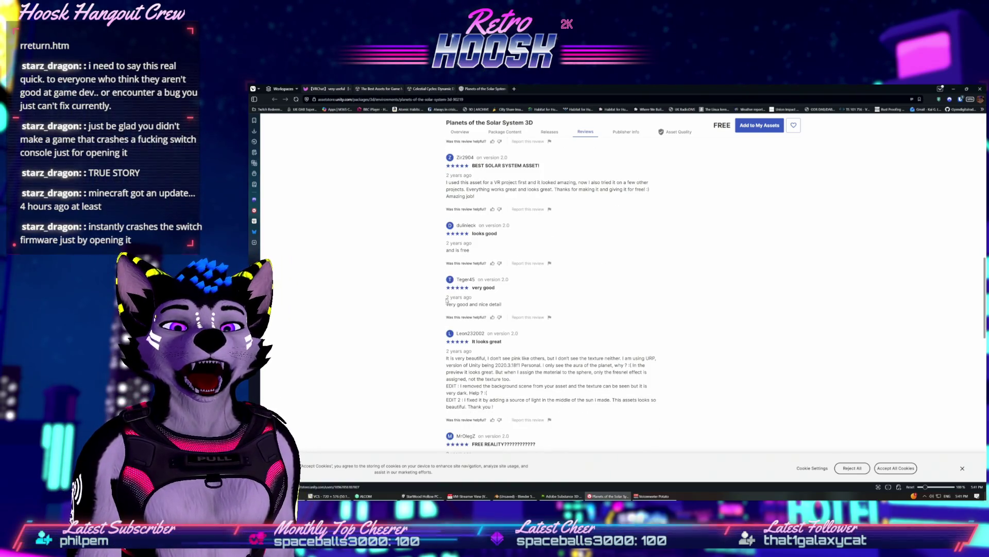
scroll(447, 298, down, 6)
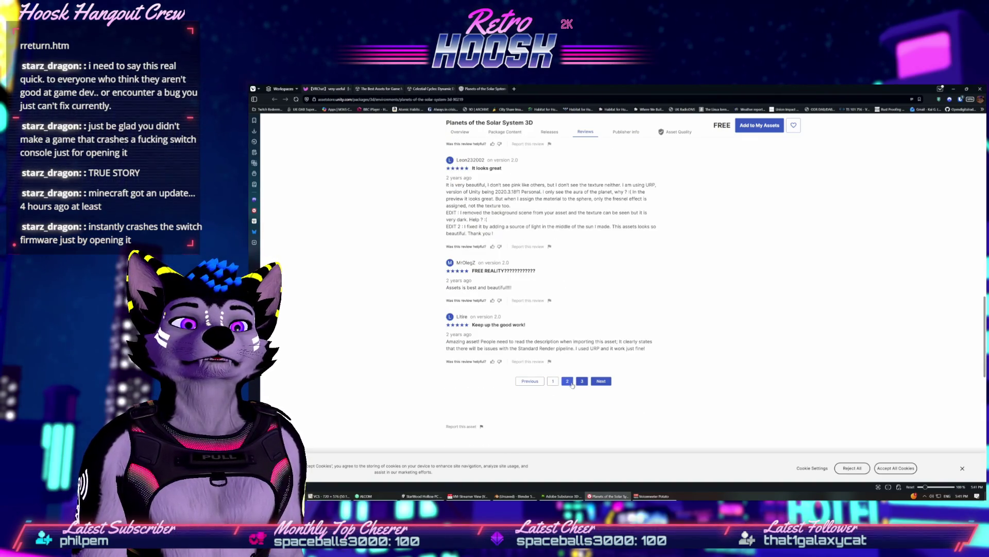
mouse_move(463, 348)
mouse_down()
mouse_move(487, 362)
mouse_move(564, 349)
mouse_up()
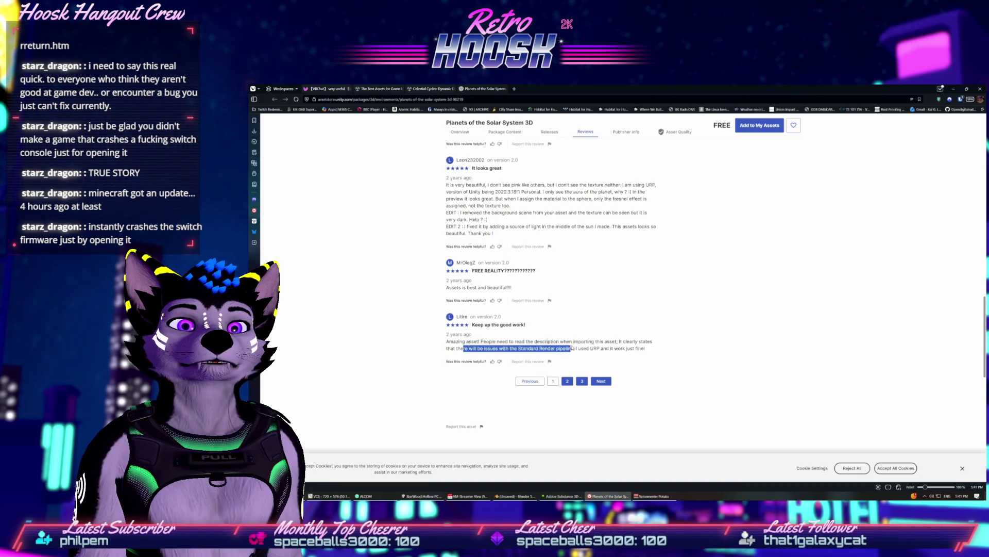
click(596, 347)
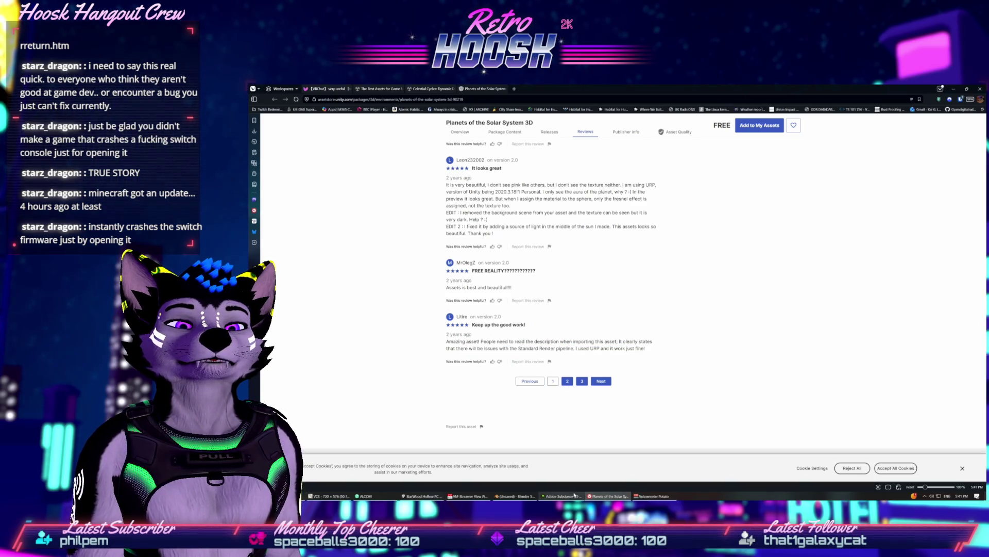
click(515, 496)
click(562, 496)
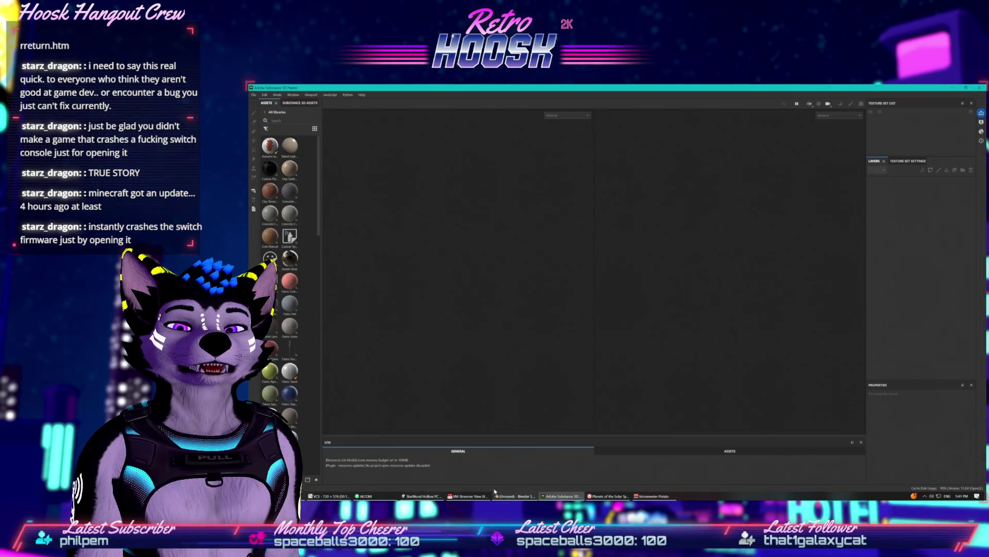
Bring the StarWood Hollow Unity project forward, then switch to ALCOM's Projects list
click(428, 496)
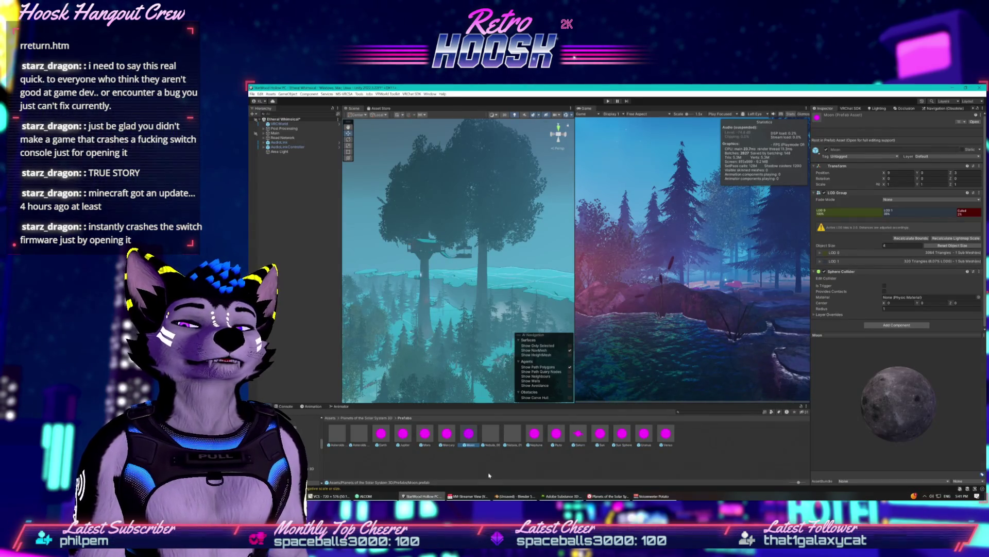
click(389, 495)
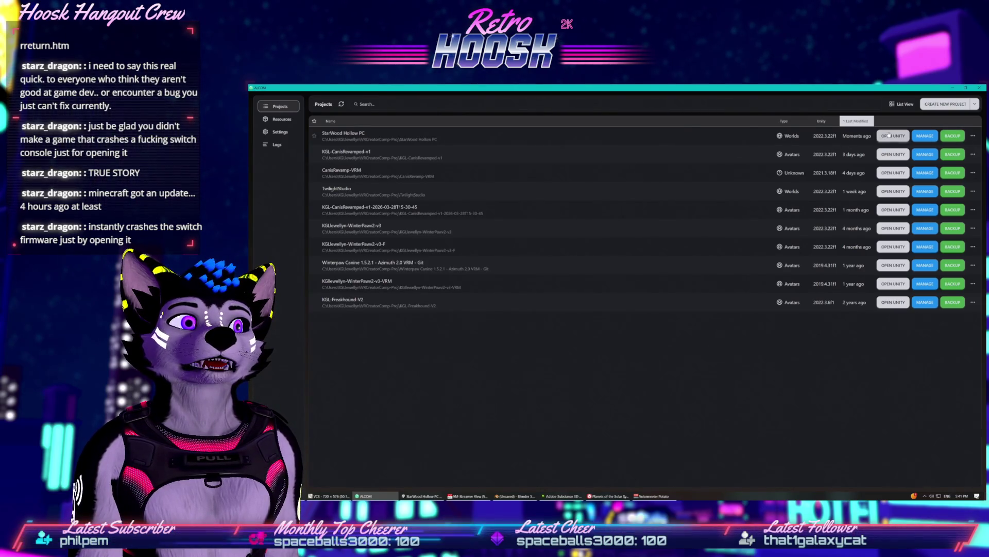
Open Manage Packages for StarWood Hollow PC and scroll through its installed packages
click(926, 136)
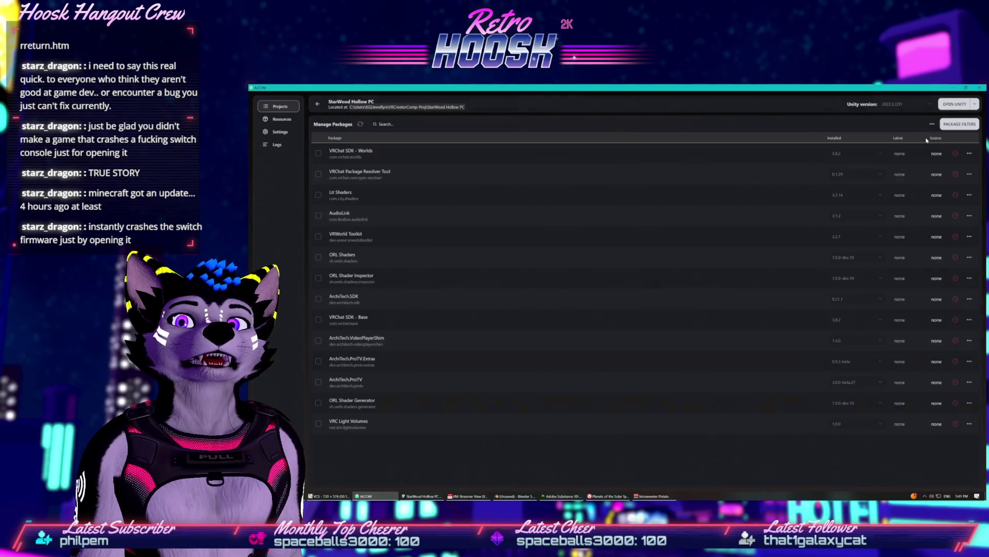
scroll(375, 205, down, 4)
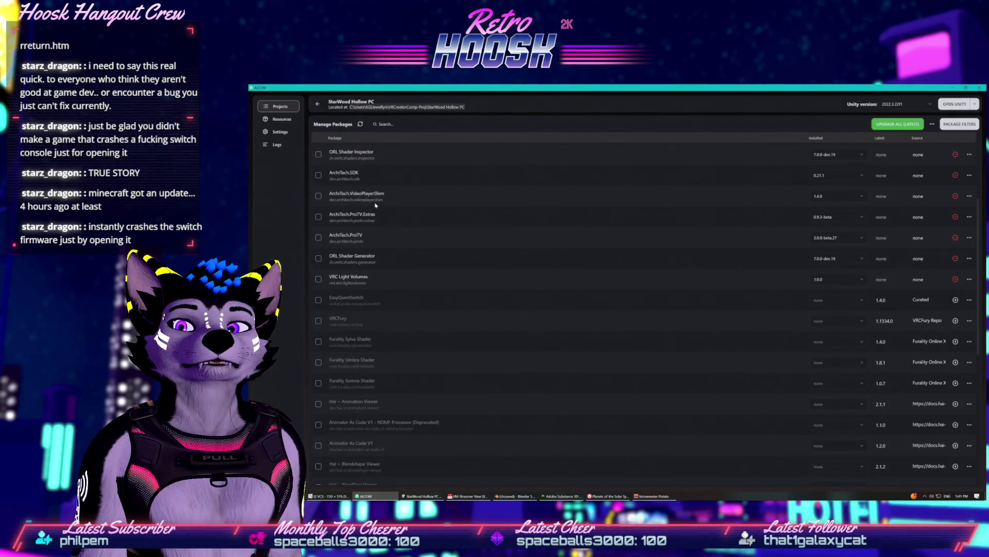
scroll(375, 204, down, 5)
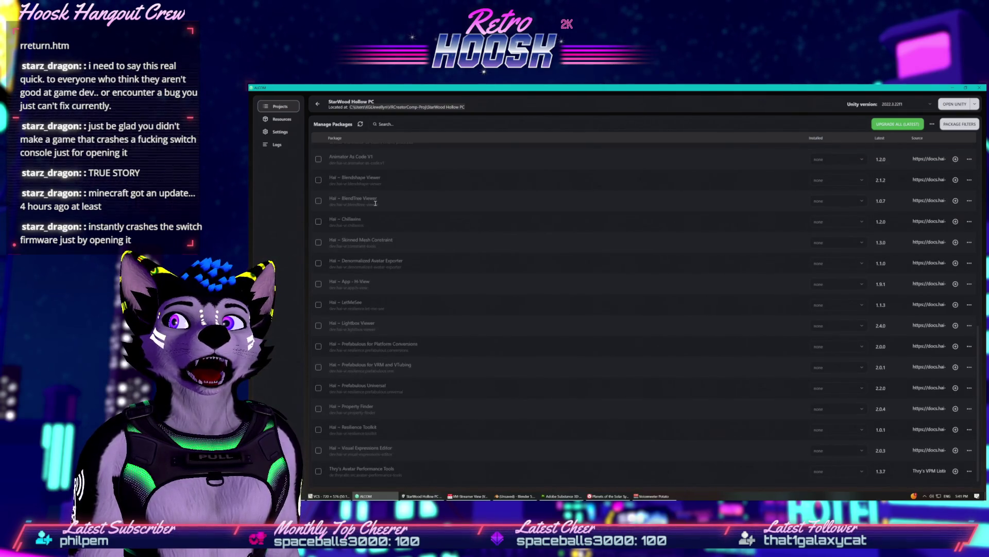
scroll(375, 203, up, 2)
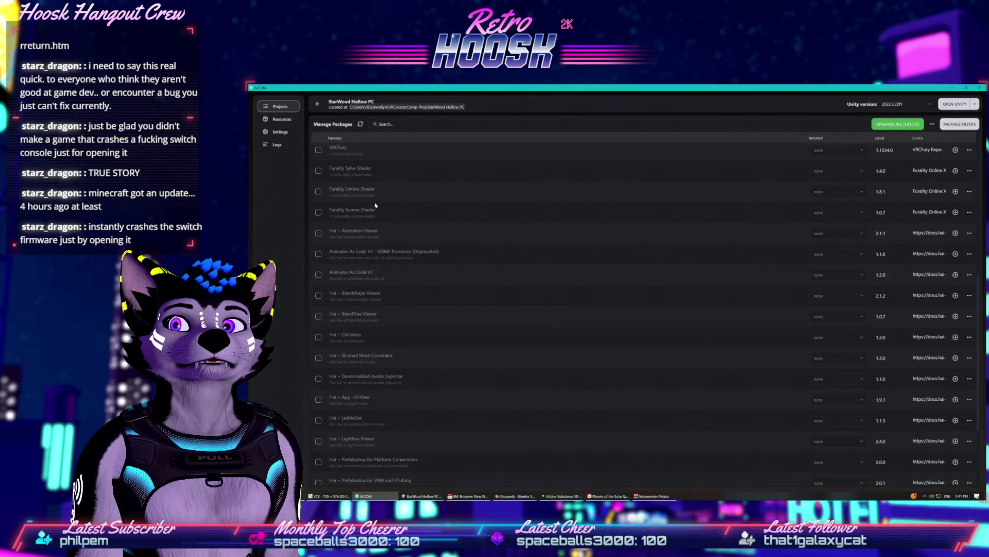
scroll(375, 205, up, 6)
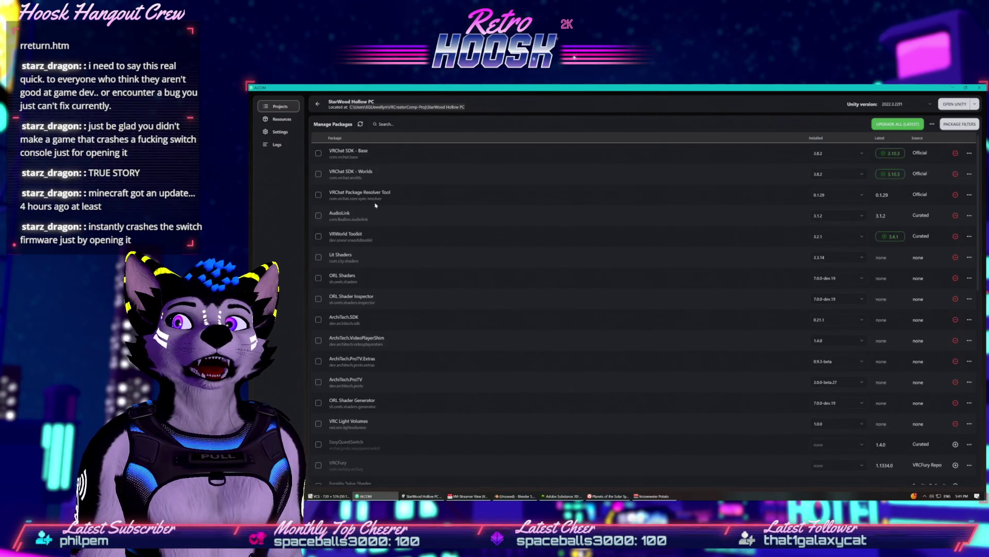